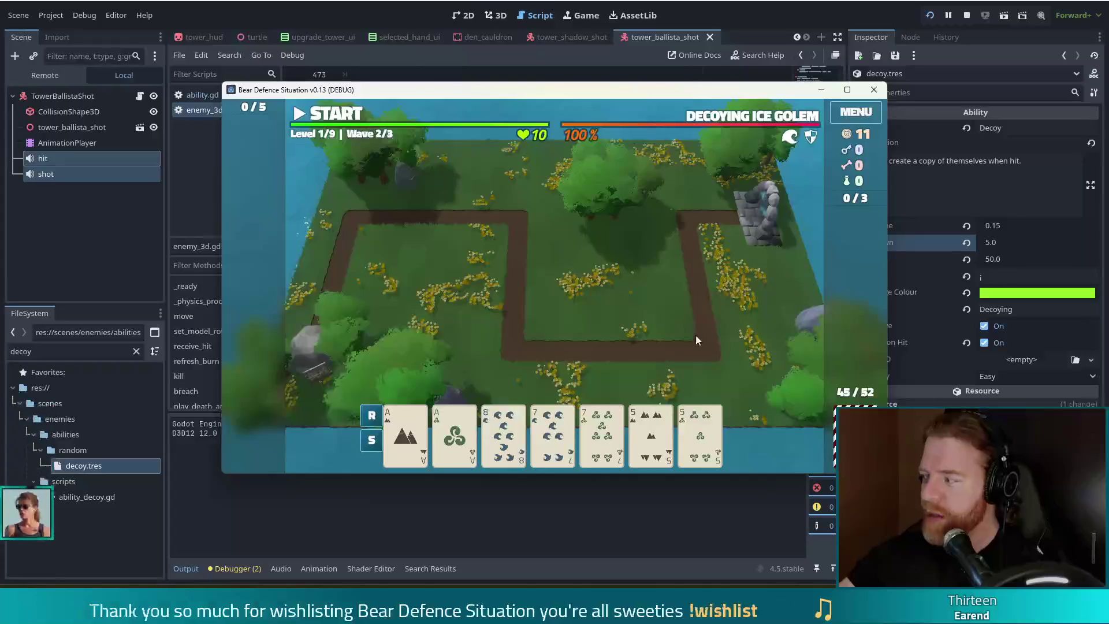
- Play the pair of 7 cards as a Ballista tower placed at the map centre
left_click(553, 433)
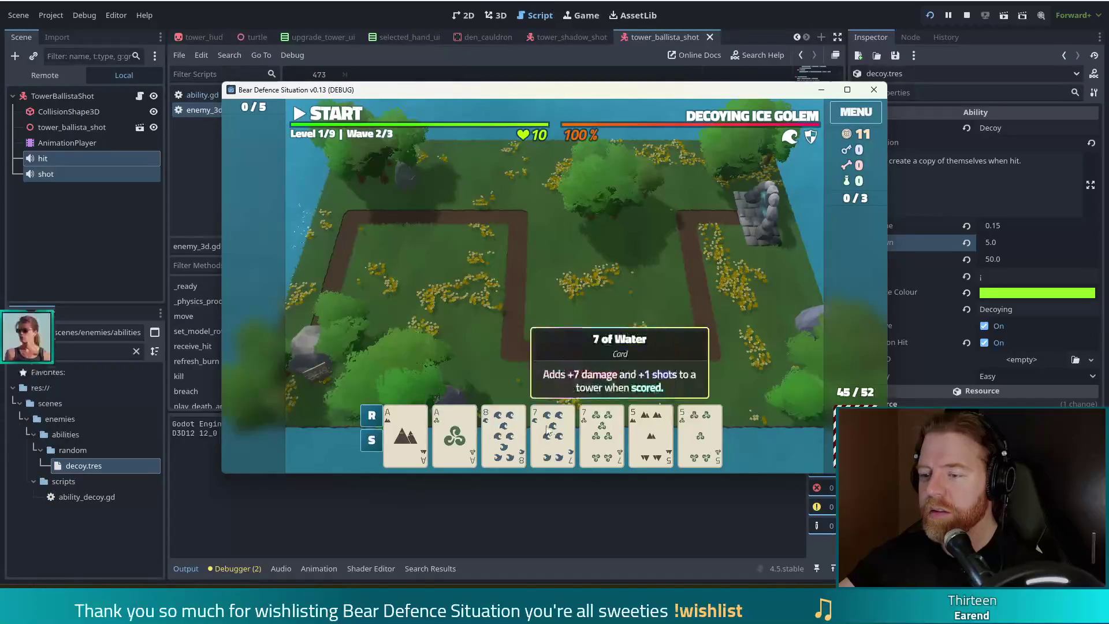
left_click(601, 433)
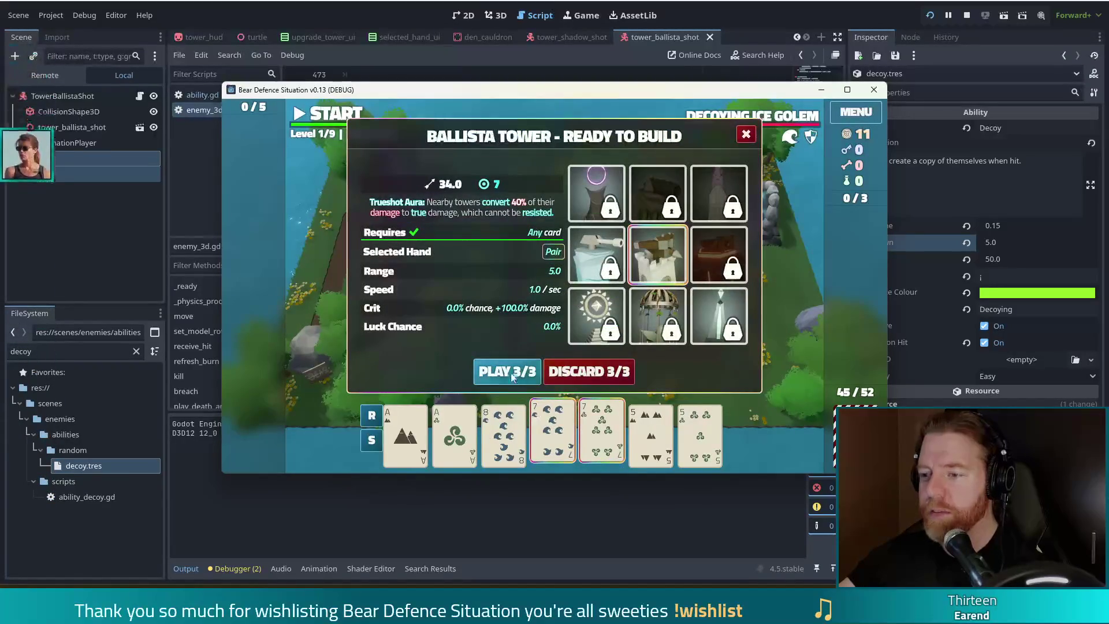
left_click(508, 371)
left_click(566, 308)
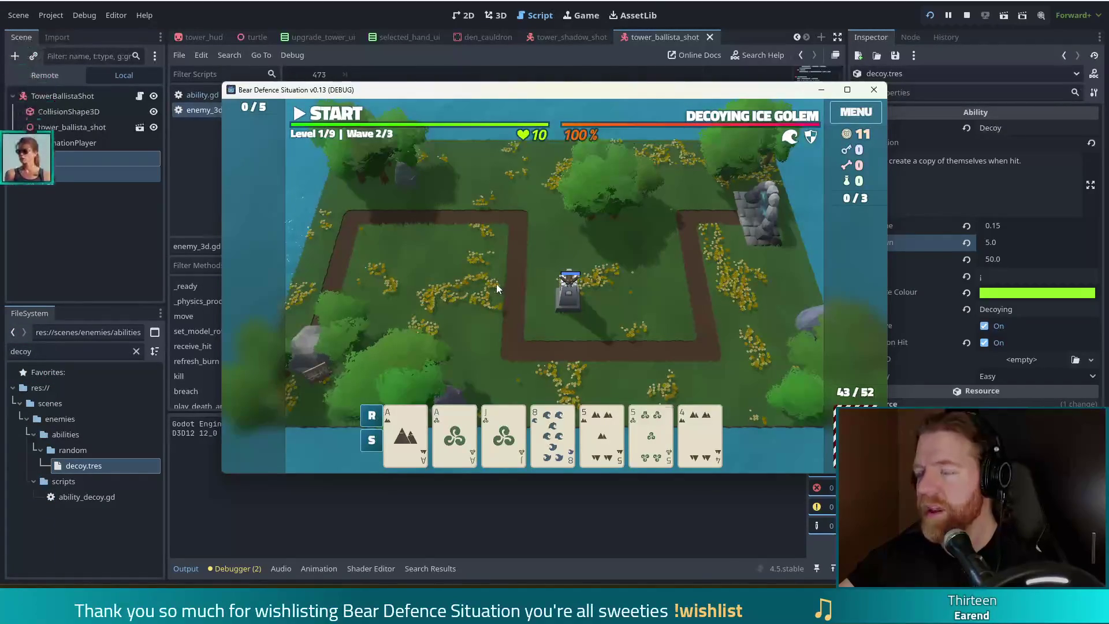
- Start wave 2 of Decoying Ice Golems and pause it while they walk the path
left_click(339, 119)
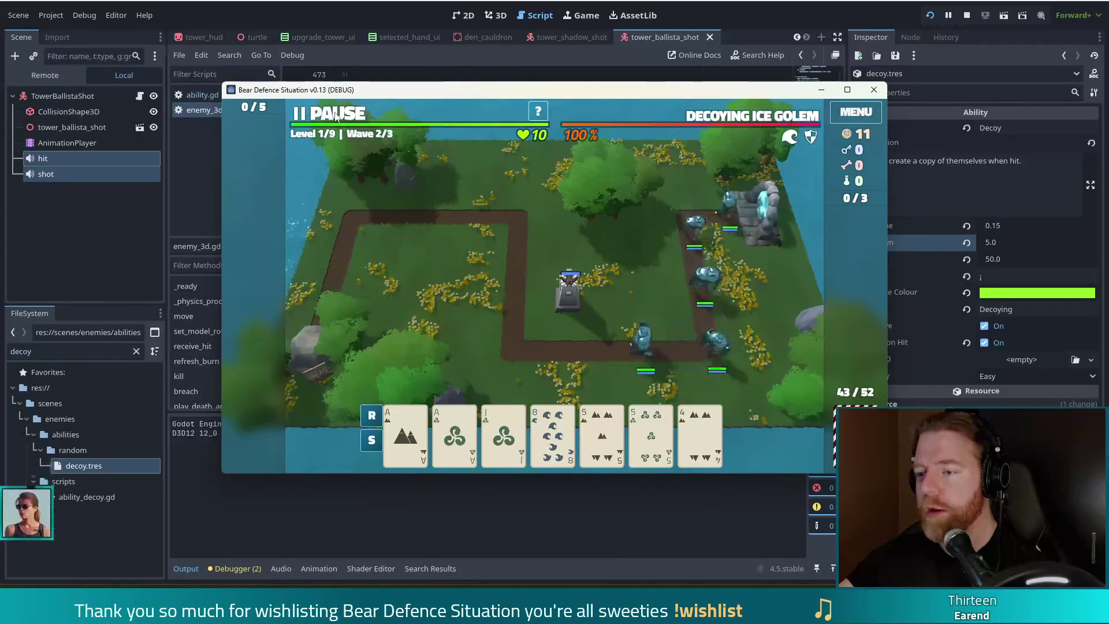
left_click(337, 115)
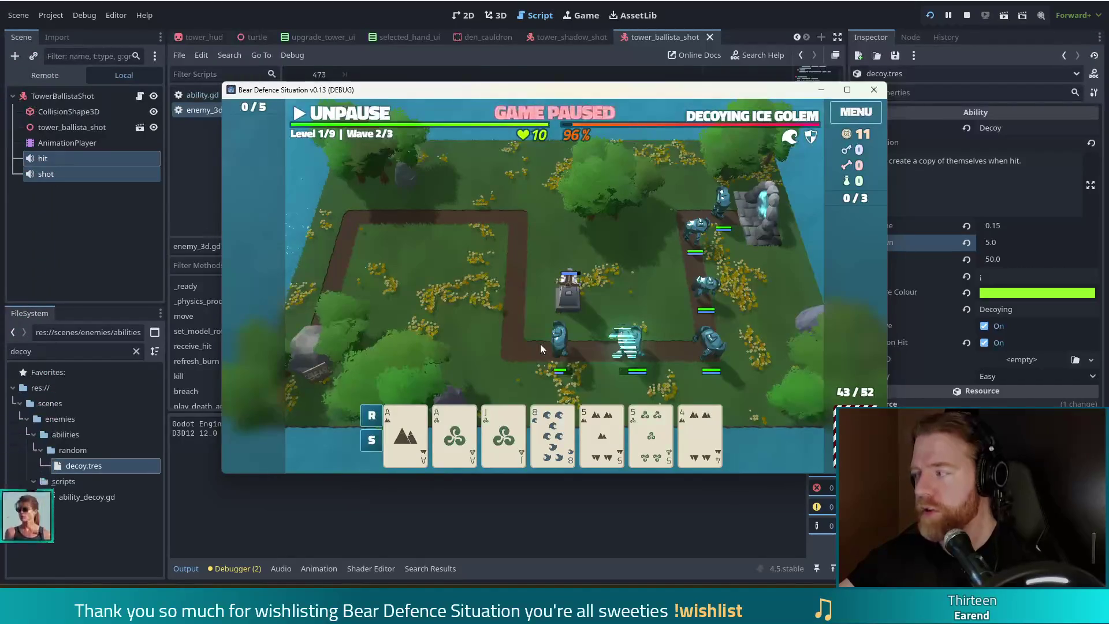
left_click(364, 118)
left_click(364, 119)
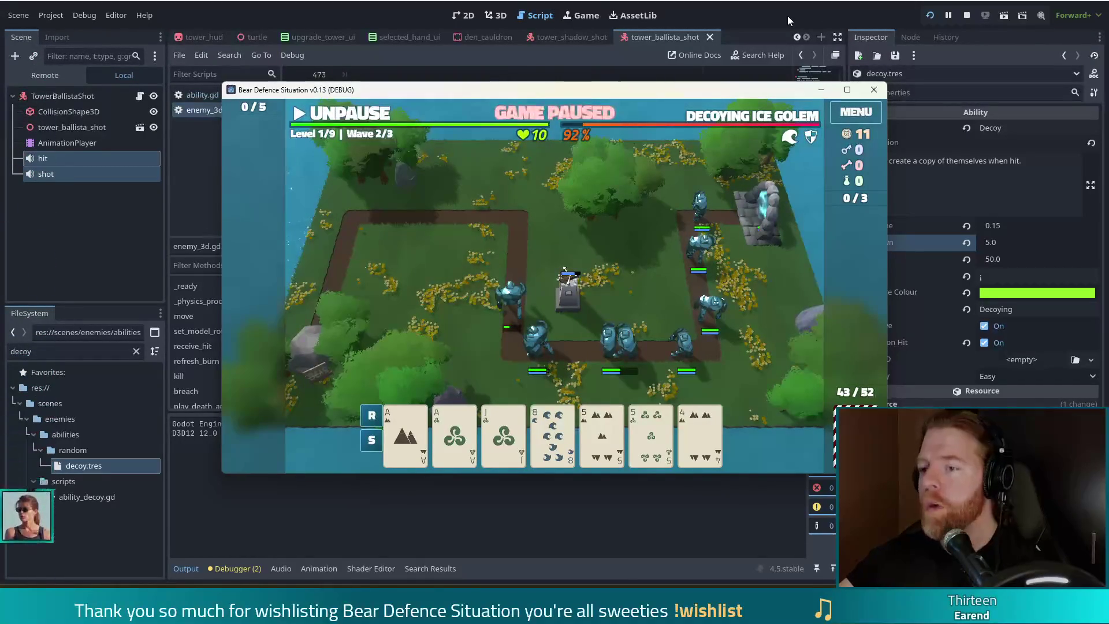
left_click(768, 16)
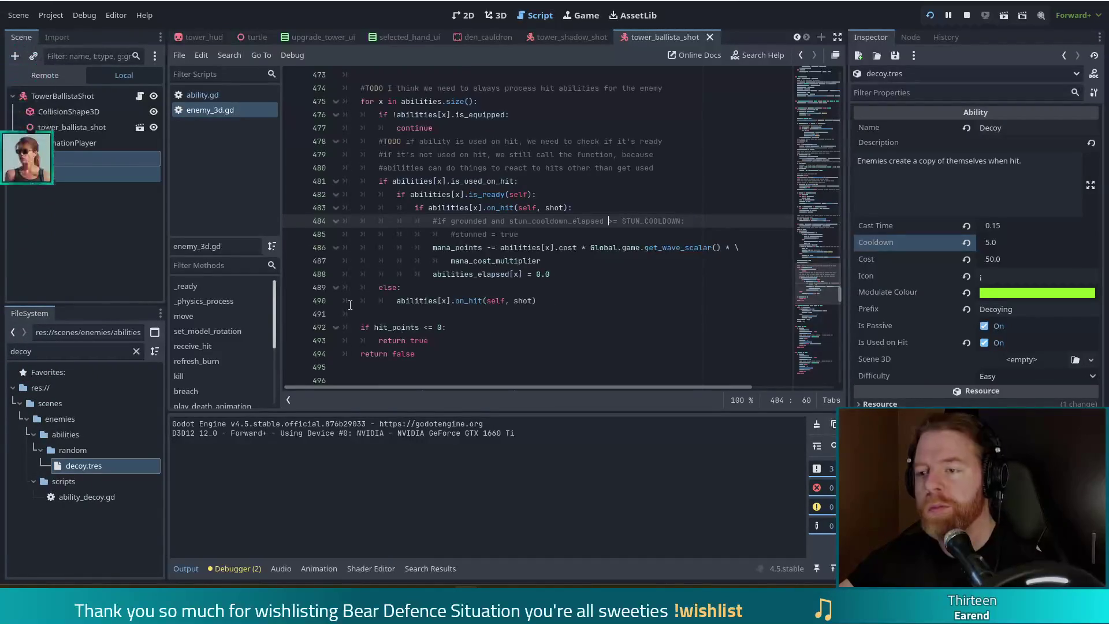
- Review the on-hit ability block on lines 482–485, then jump to is_ready's definition in ability.gd
left_click(514, 234)
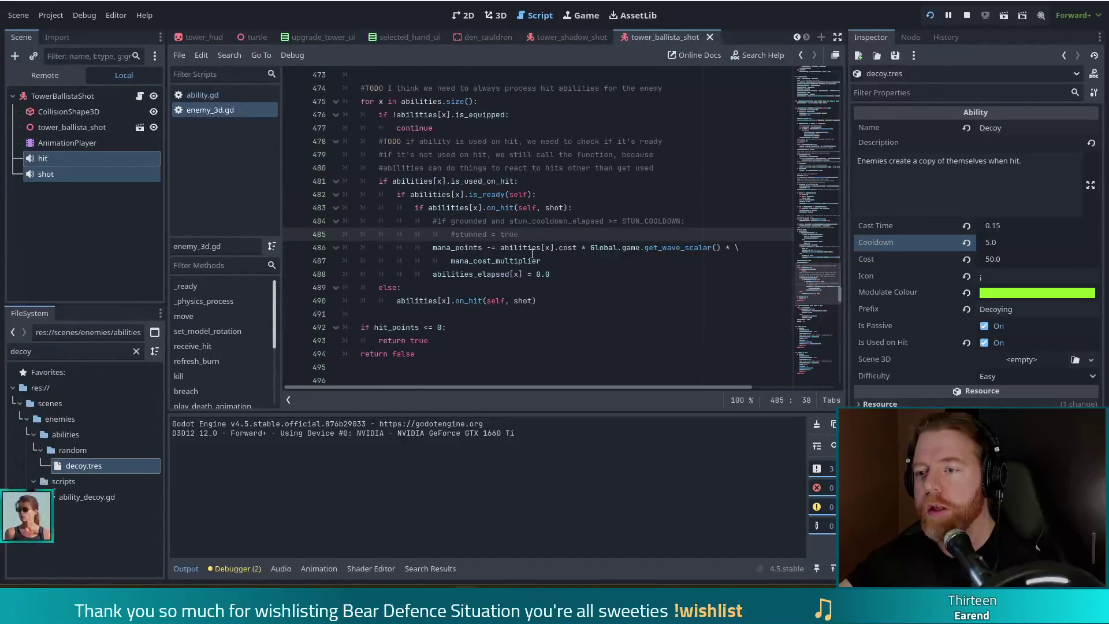
left_click(508, 209)
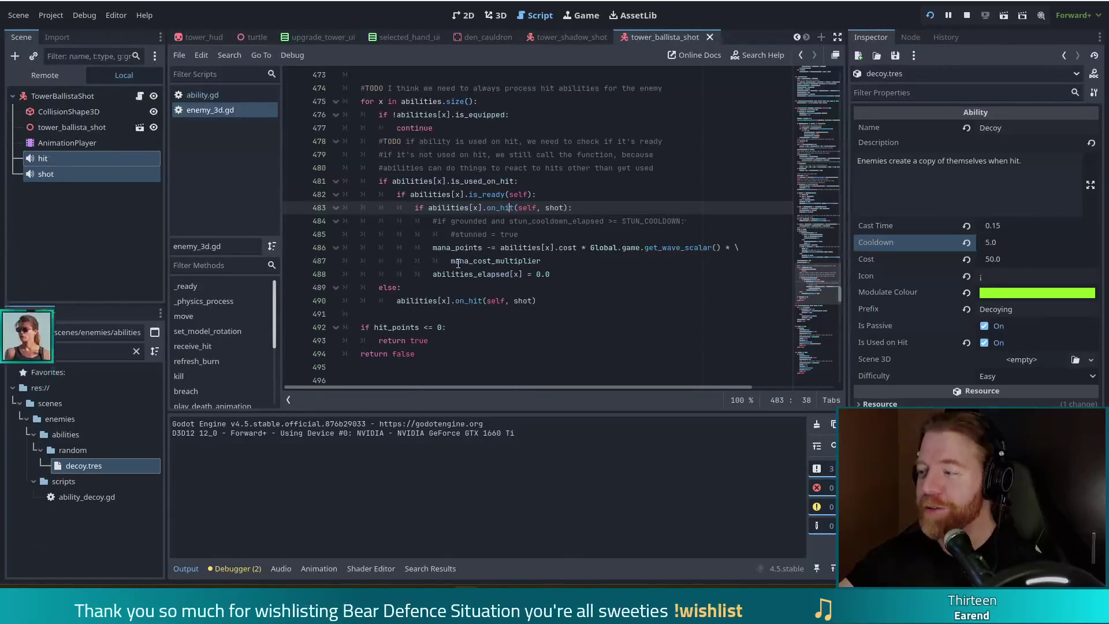
mouse_move(456, 264)
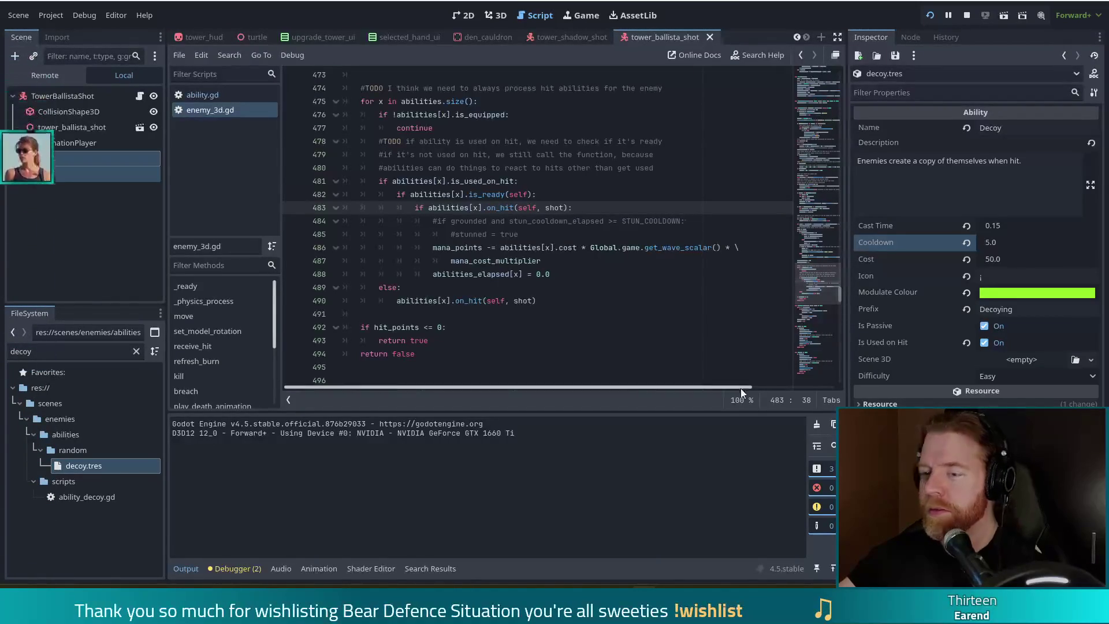
left_click(456, 221)
left_click(590, 209)
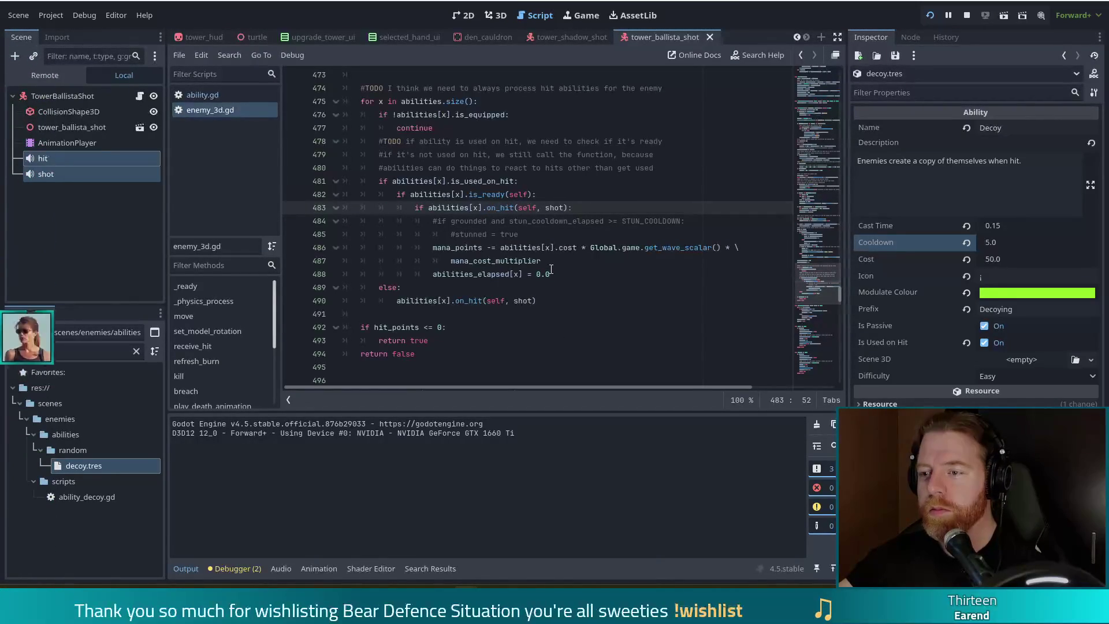
left_click(491, 195)
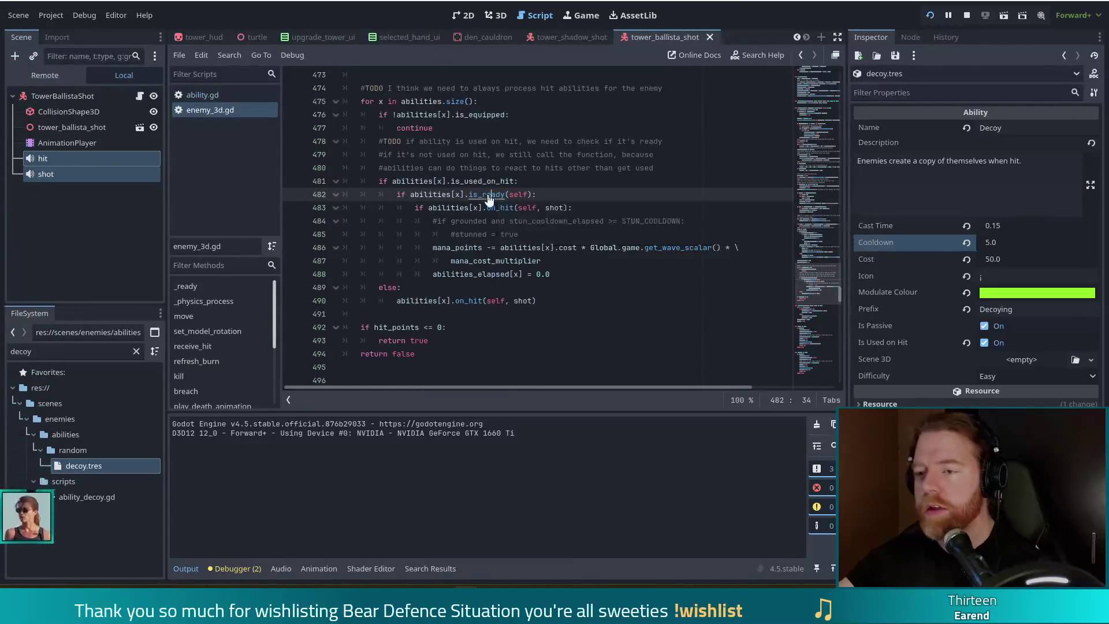
left_click(492, 195, "ctrl")
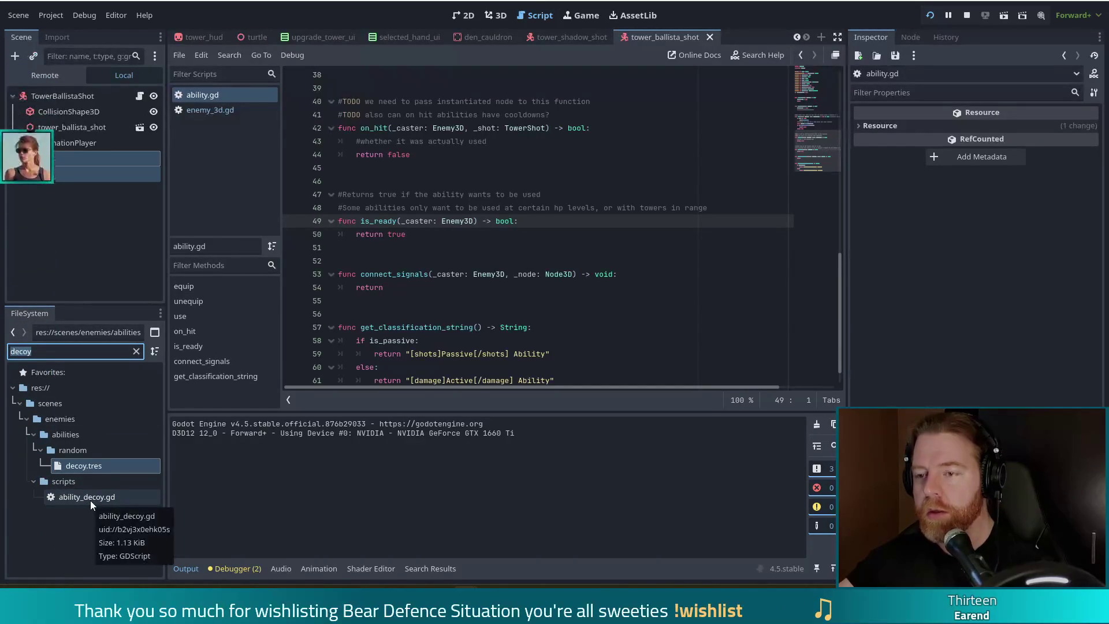
- Confirm ability.gd's is_ready simply returns true, then go back to enemy_3d.gd
left_click(424, 237)
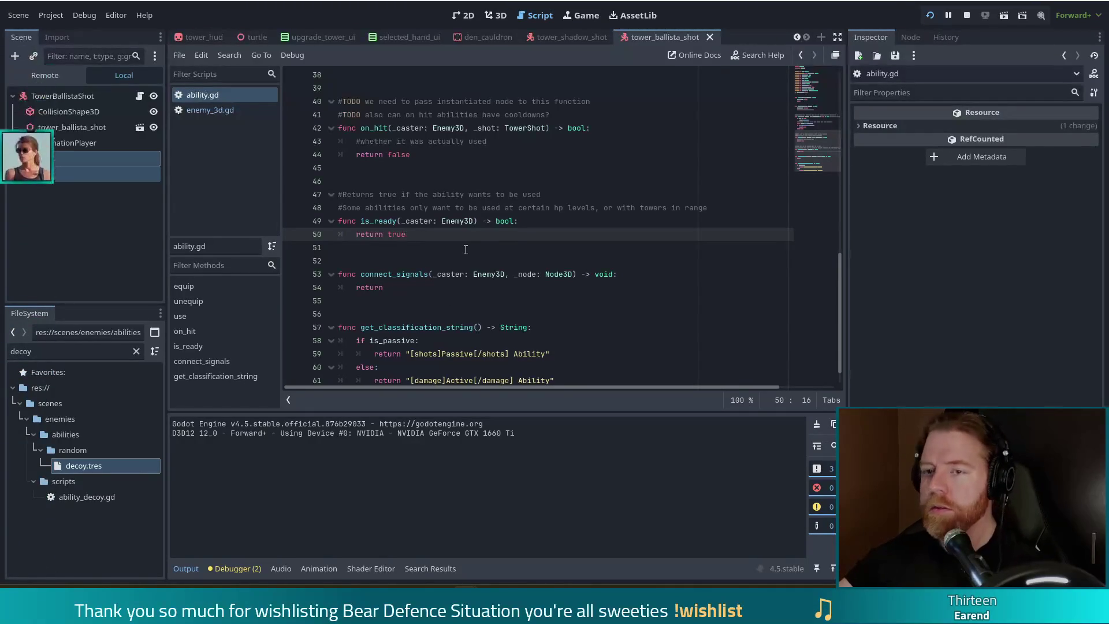
left_click(229, 114)
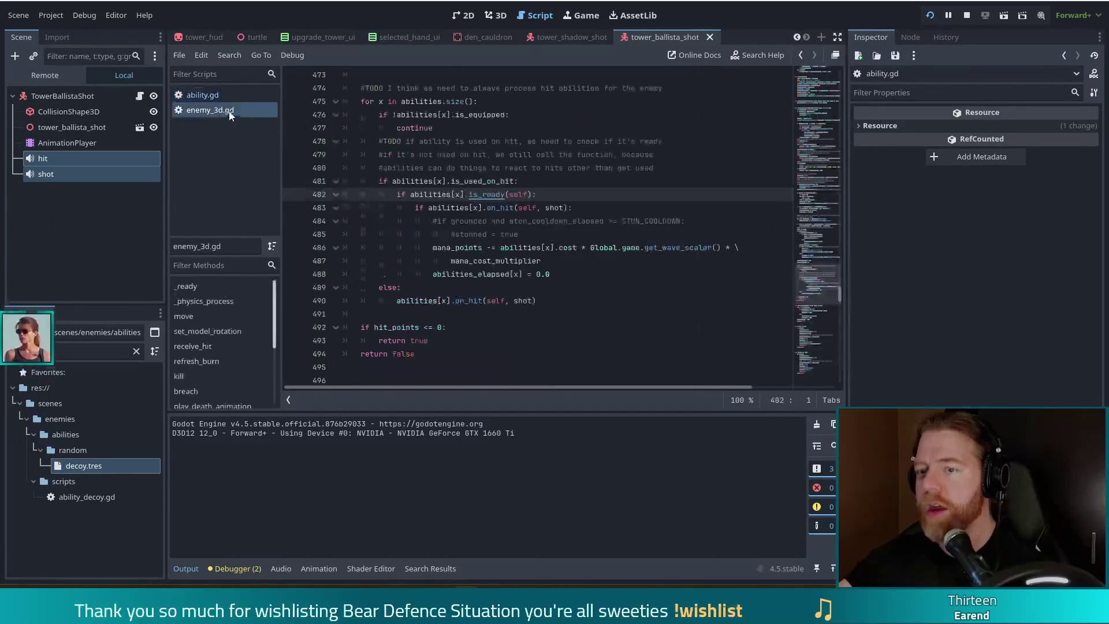
- Replace abilities[x].is_ready(self) on line 482 with is_ability_ready(x) and save enemy_3d.gd
left_click(565, 207)
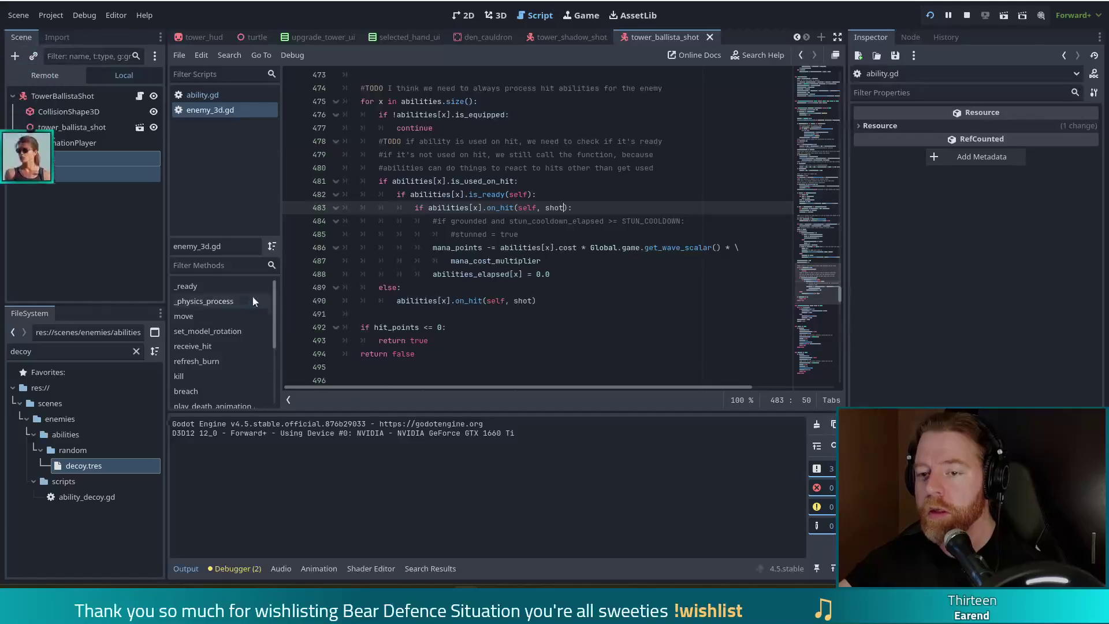
scroll(272, 316, "down", 3)
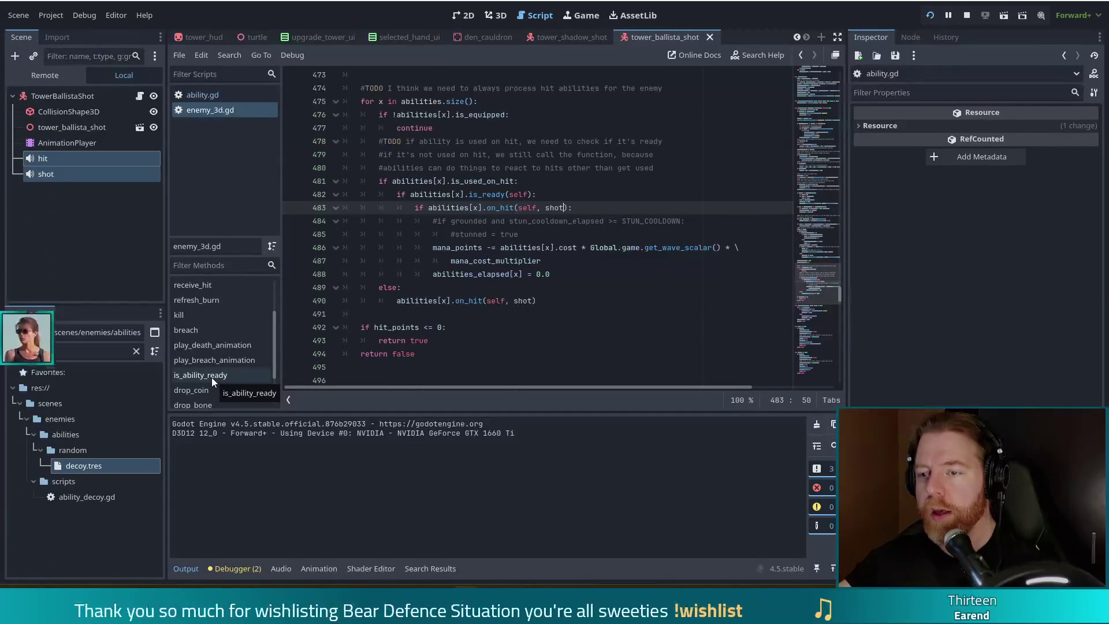
left_click_drag(534, 195, 405, 195)
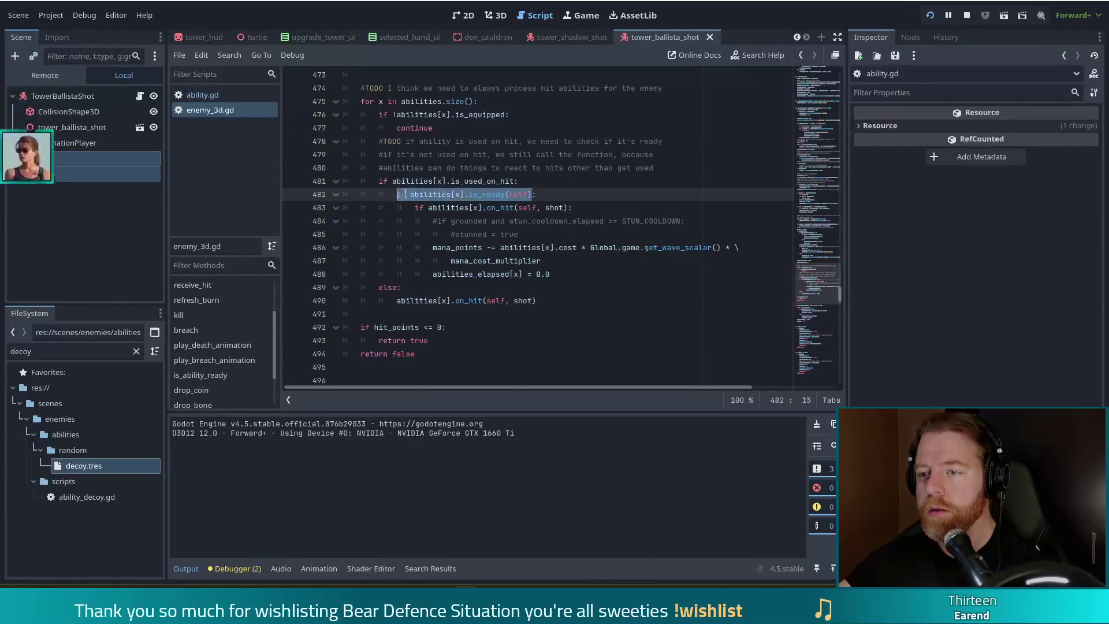
type("if")
mouse_move(433, 192)
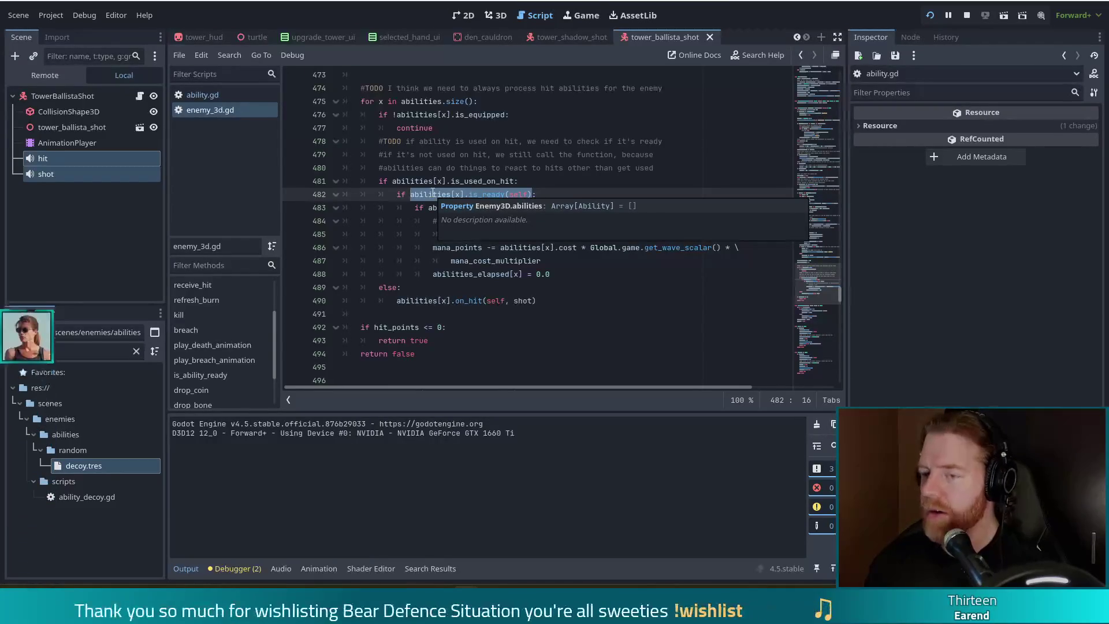
type("is")
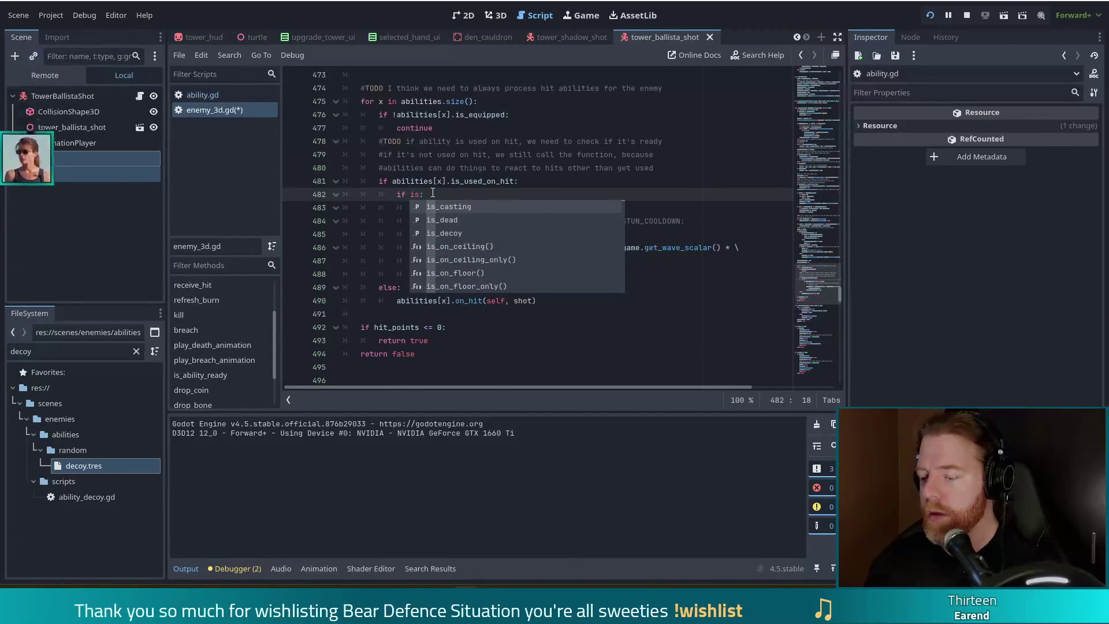
type("_abi")
key("Return")
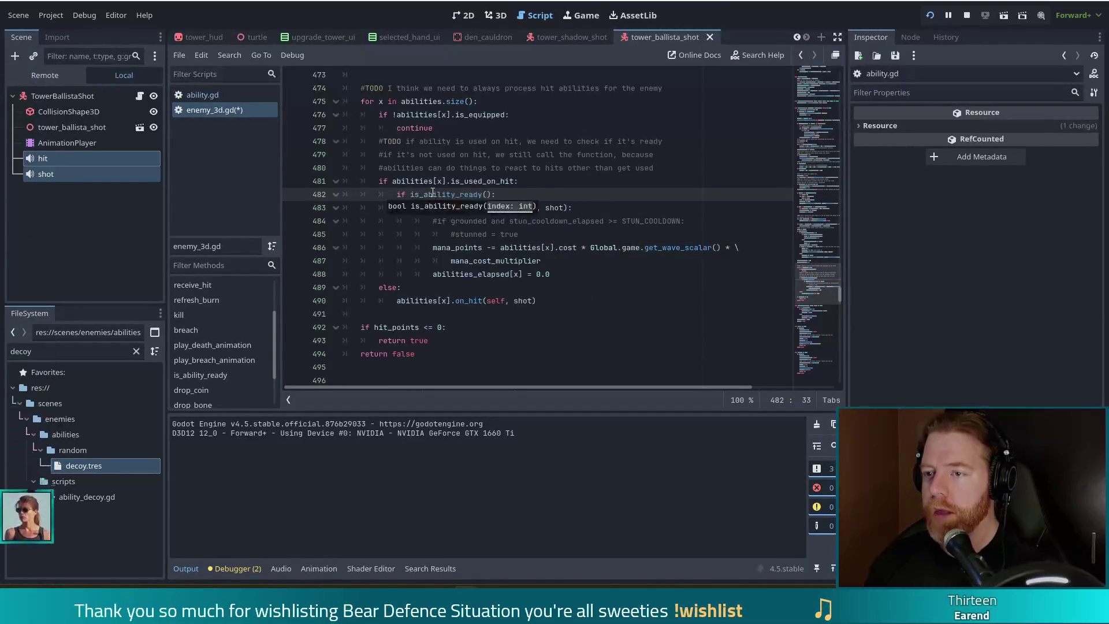
type("x")
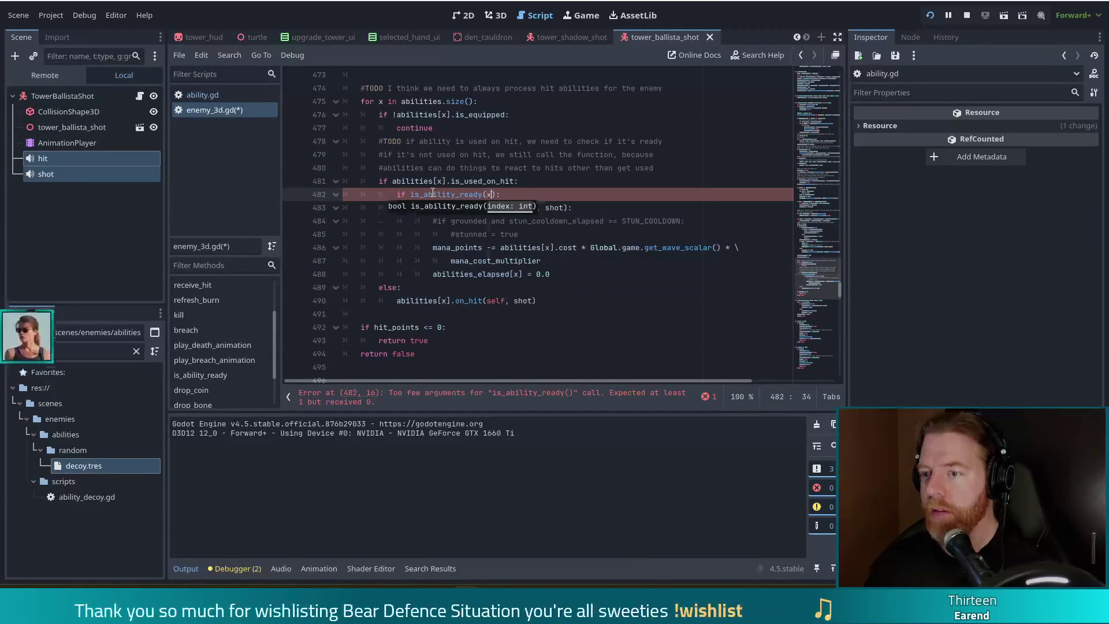
key("ctrl+s")
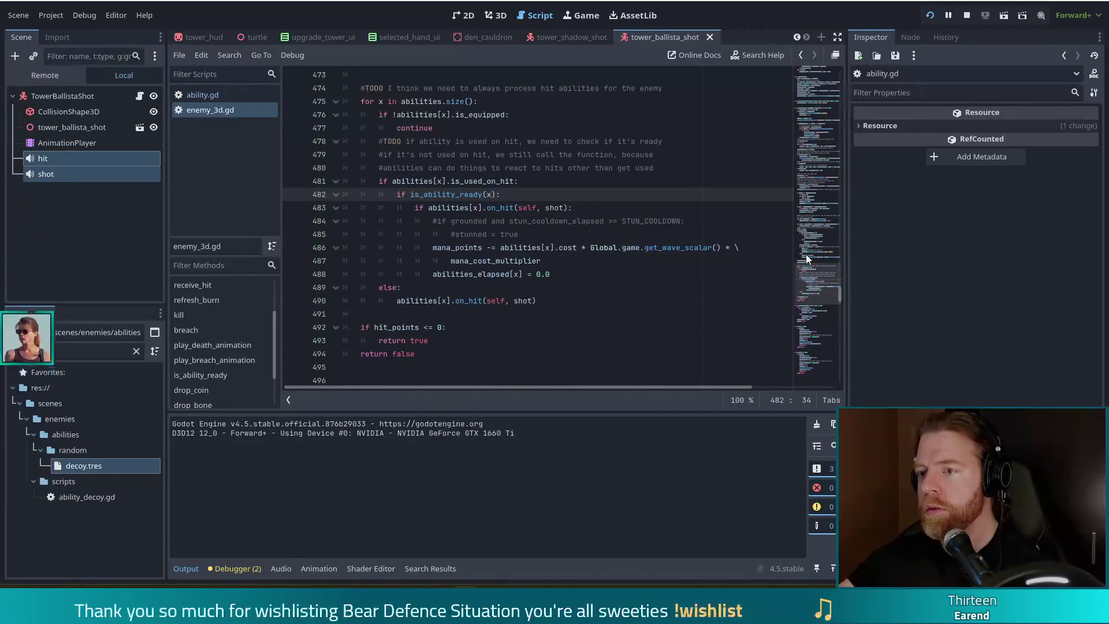
key("alt+Tab")
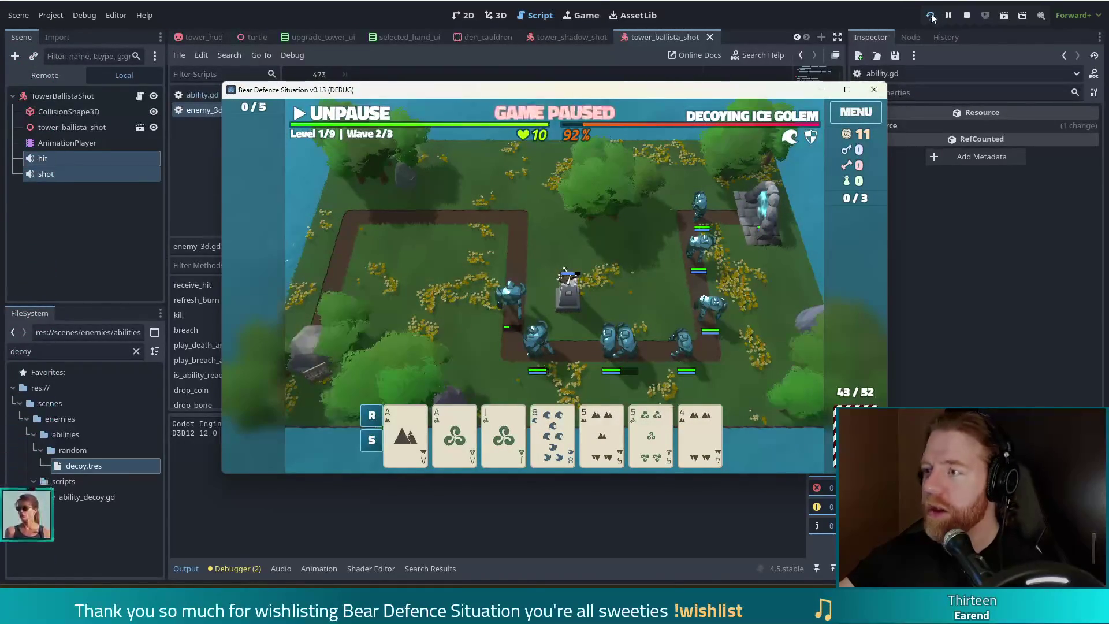
- Close the old game window and start a new game of Bear Defence Situation
left_click(873, 88)
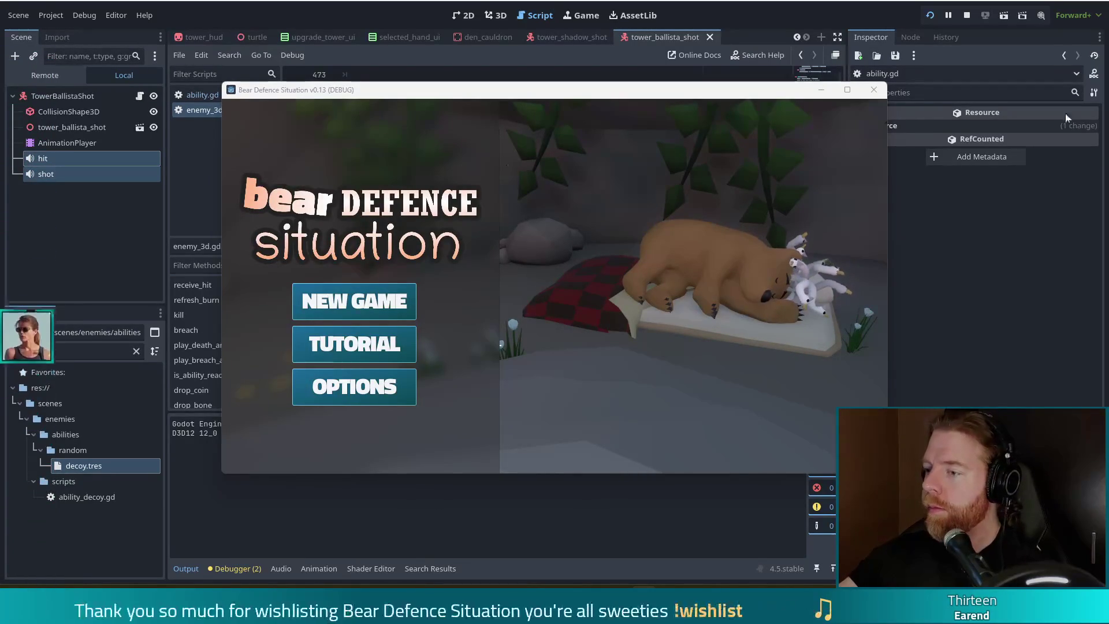
left_click(389, 306)
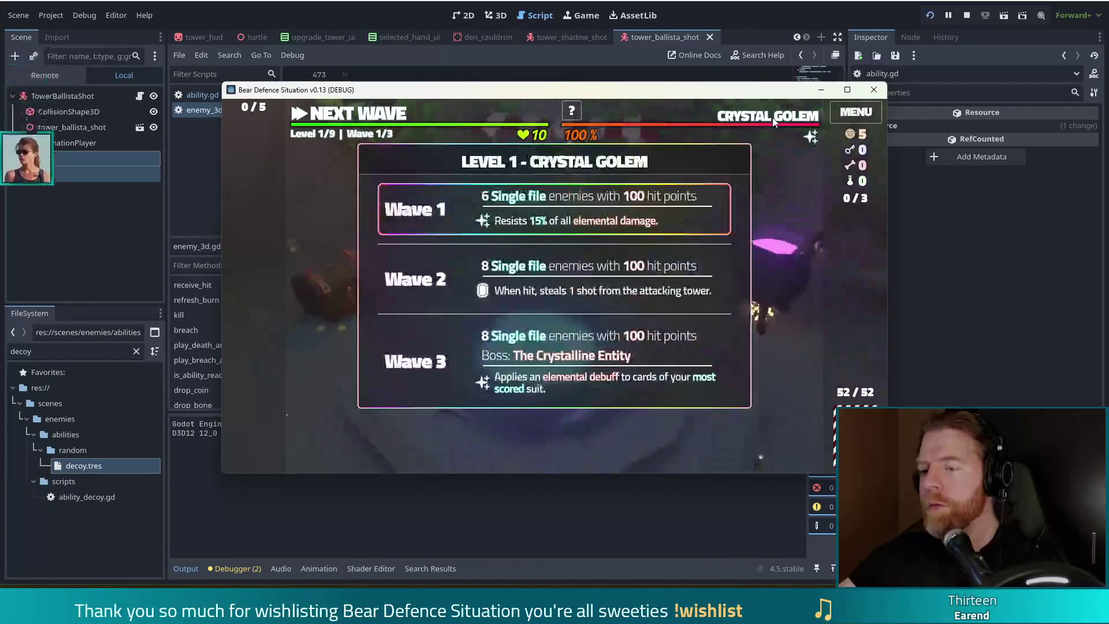
- Run 'set_ability decoy' in the in-game debug console to give enemies the decoy ability
key("grave")
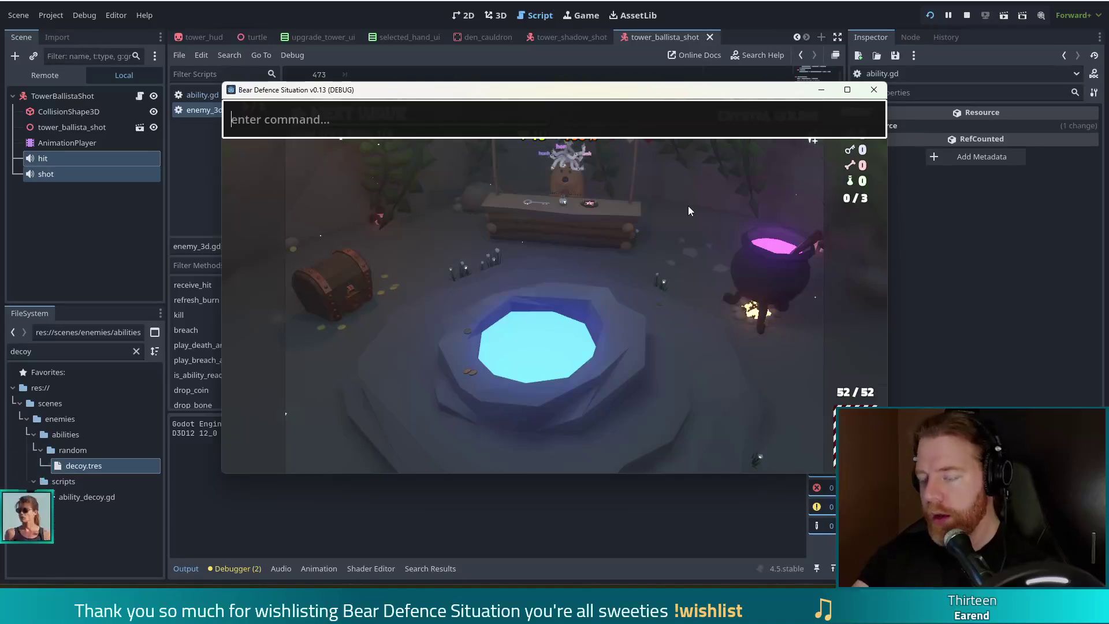
type("set_ab")
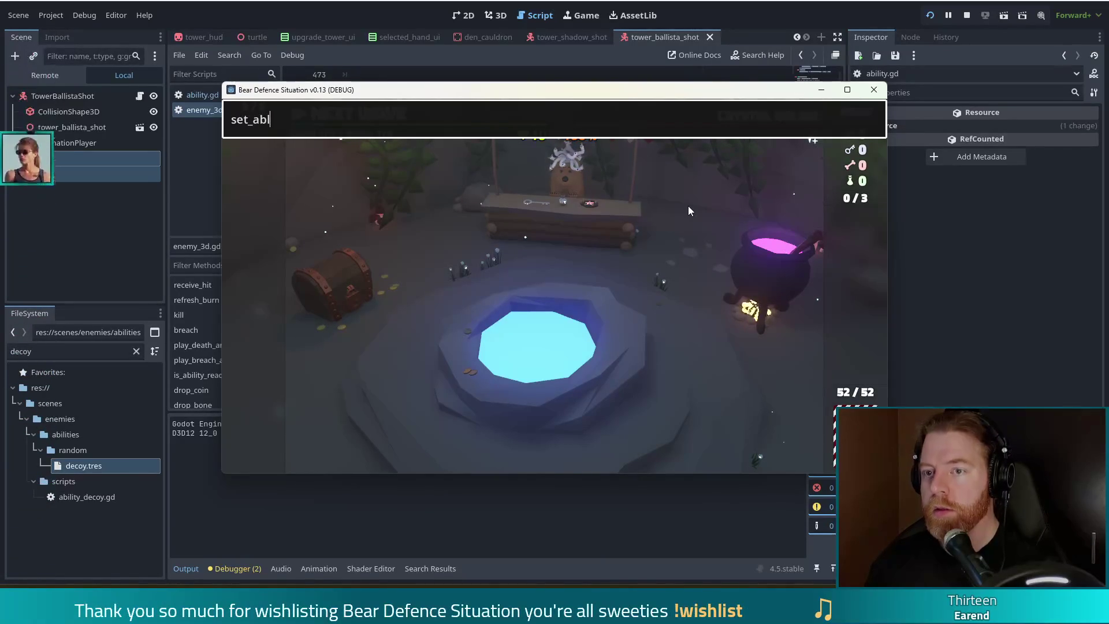
type("ility decoy")
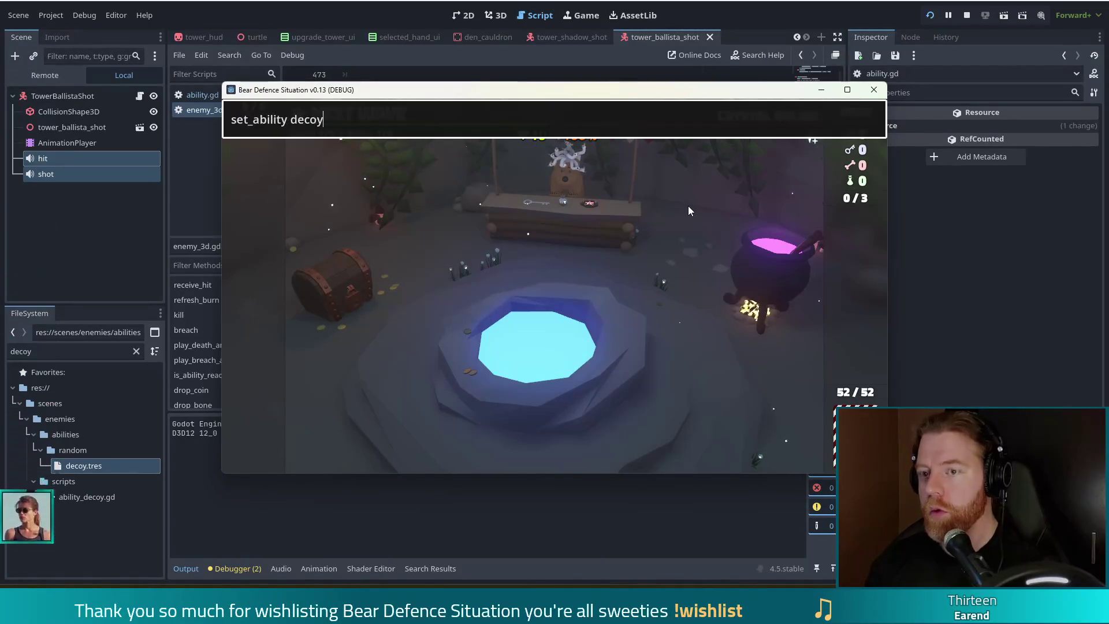
key("Return")
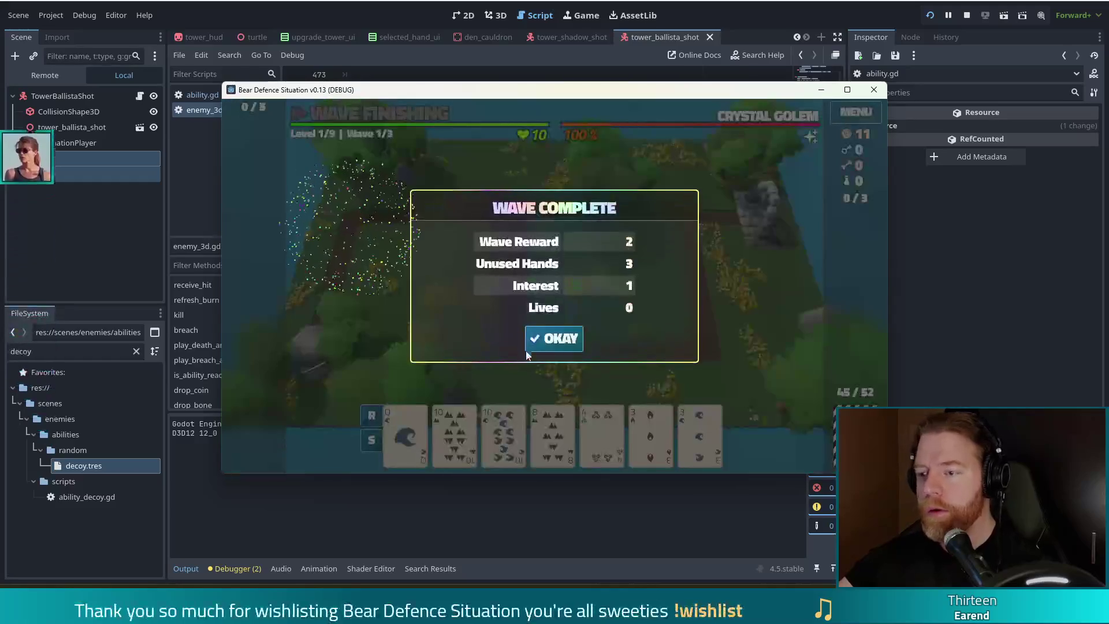
- Back on the level map, place a Ballista tower mid-map and play the 10 of Water card
left_click(537, 342)
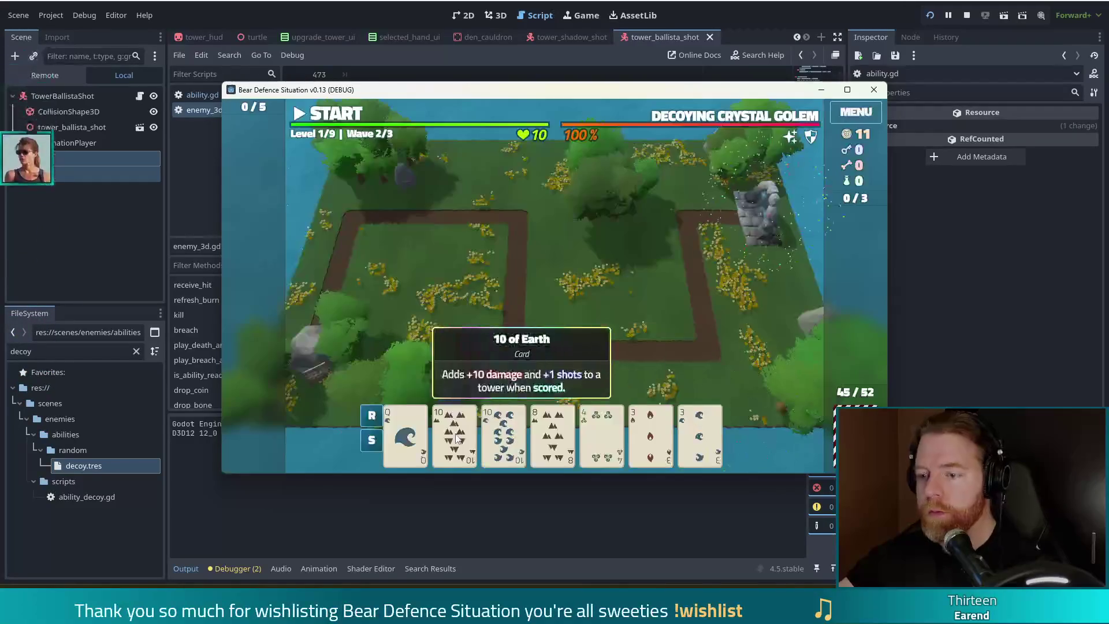
left_click(546, 433)
left_click(508, 371)
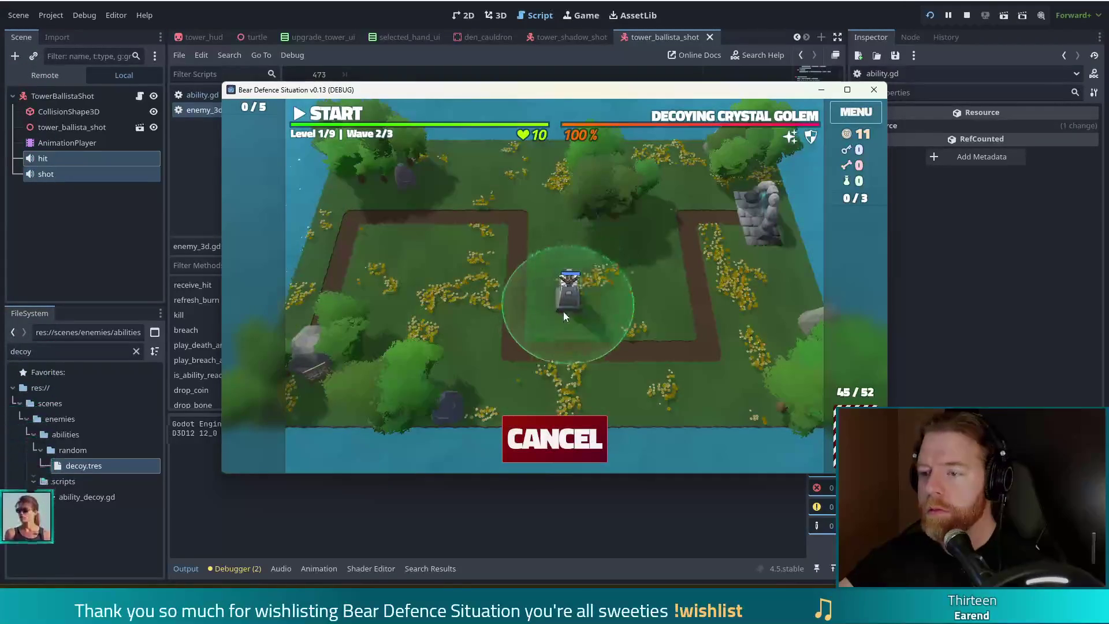
left_click(559, 280)
left_click_drag(614, 283, 563, 248)
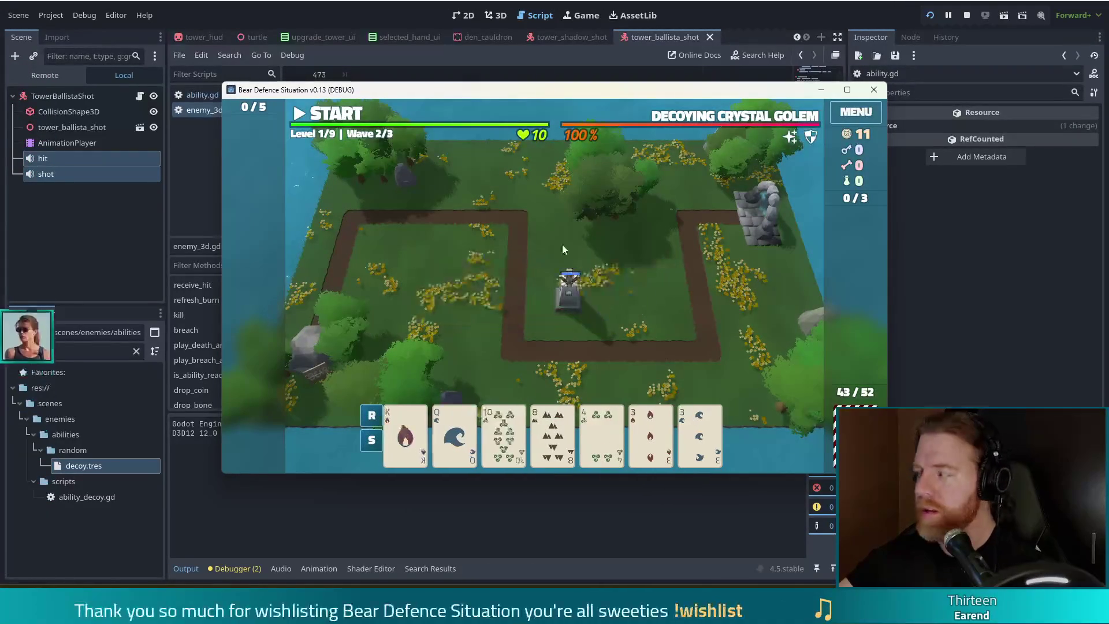
- Start and pause the wave, then view the decoy ability's properties in the editor
left_click(339, 118)
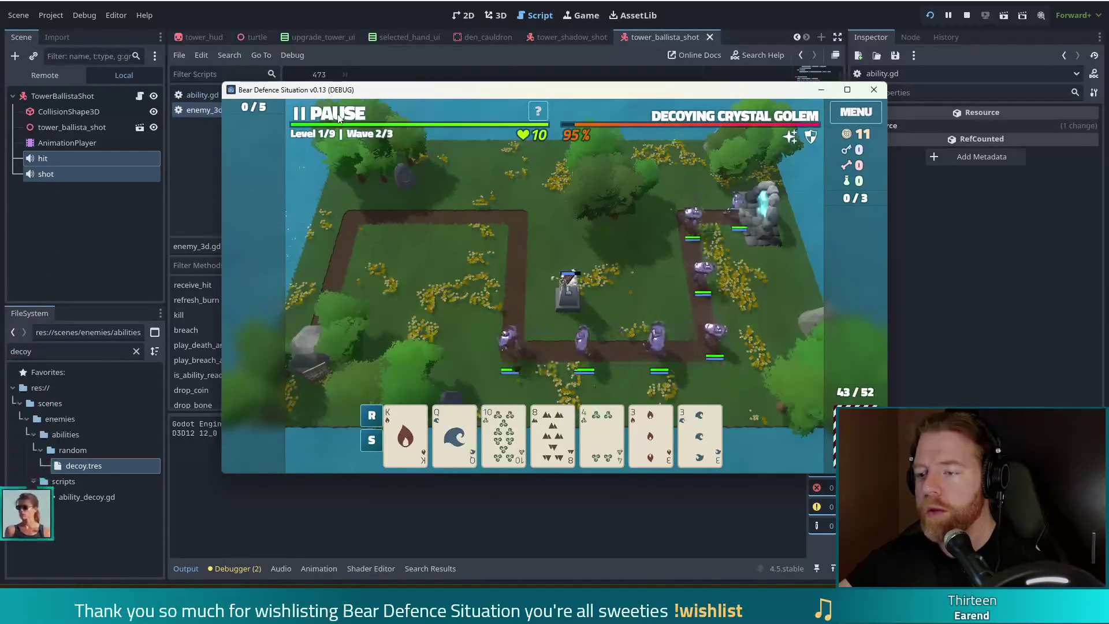
left_click(339, 119)
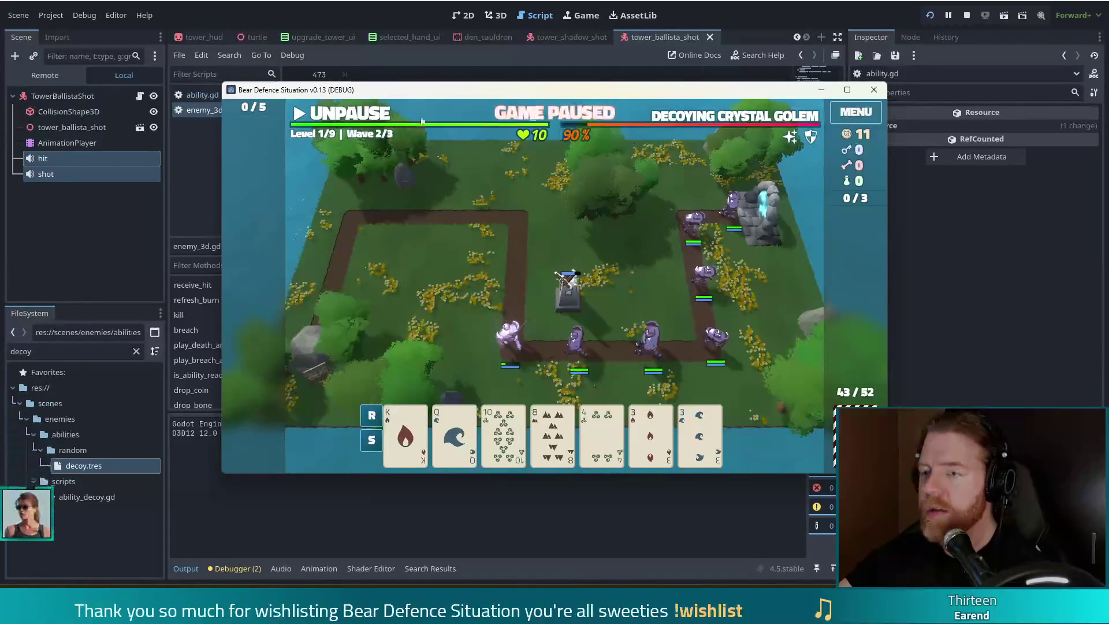
key("alt+Tab")
left_click(85, 465)
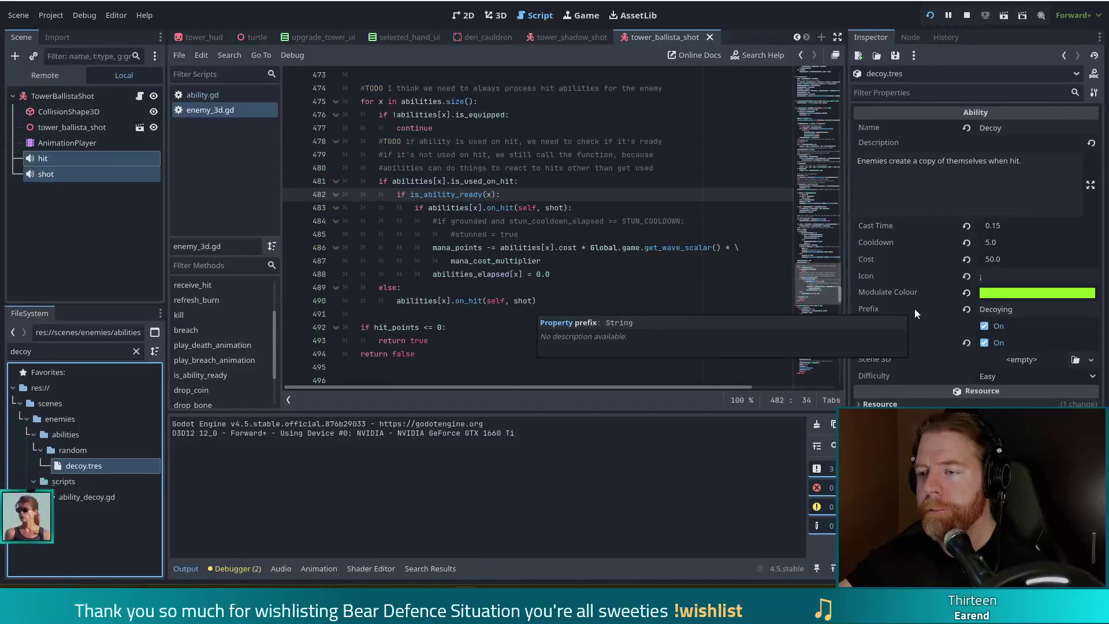
- Uncheck Is Passive on decoy.tres, then look at mana_cost_multiplier on line 487
left_click(984, 326)
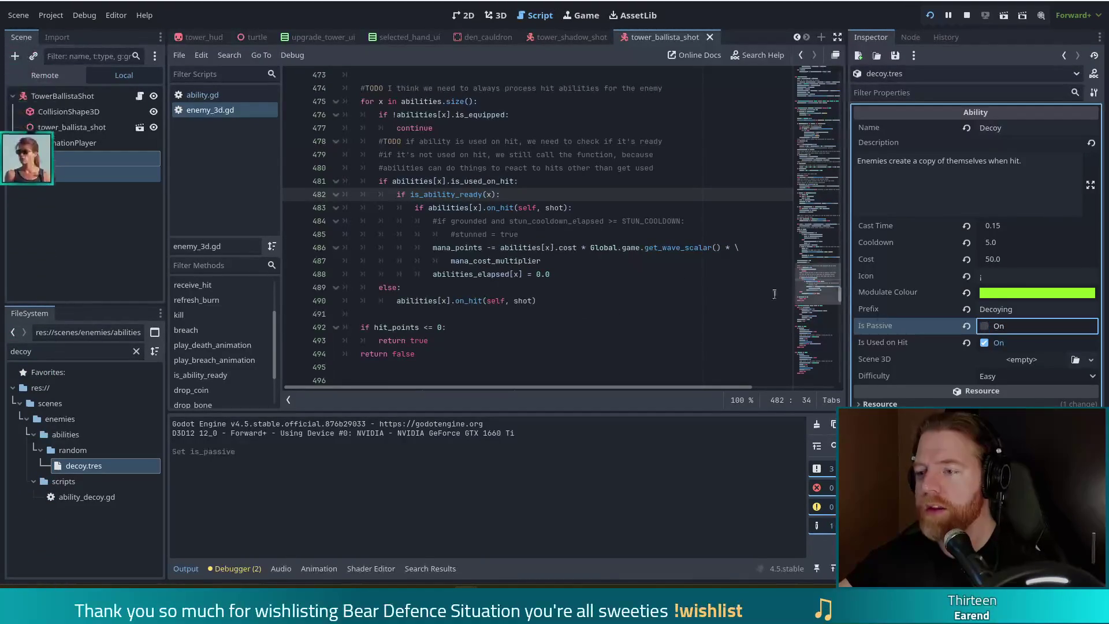
left_click(564, 220)
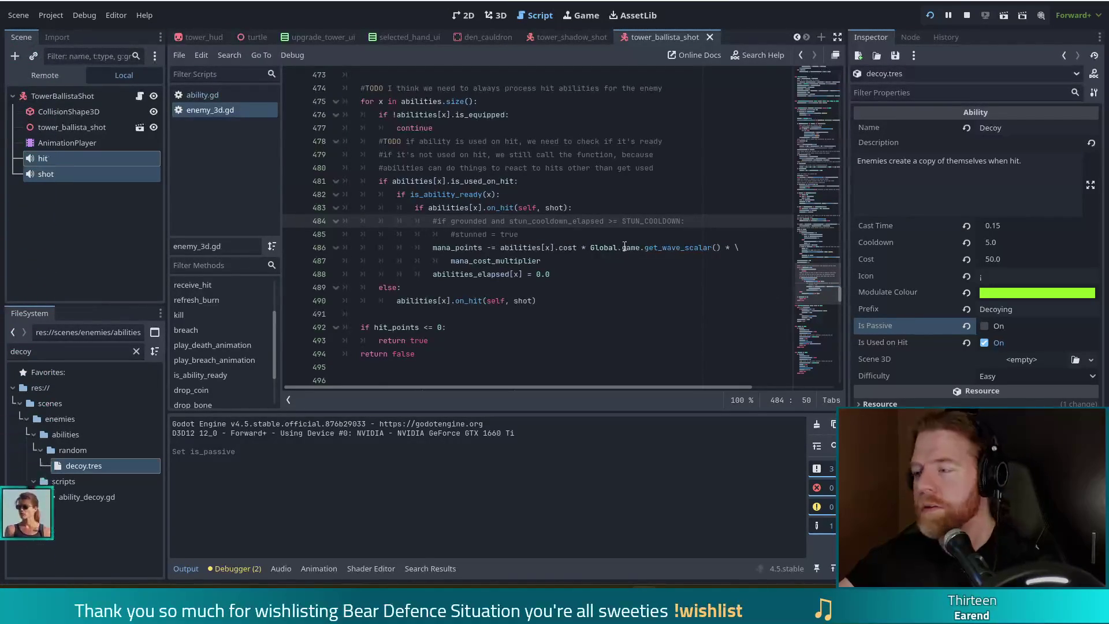
left_click(500, 260)
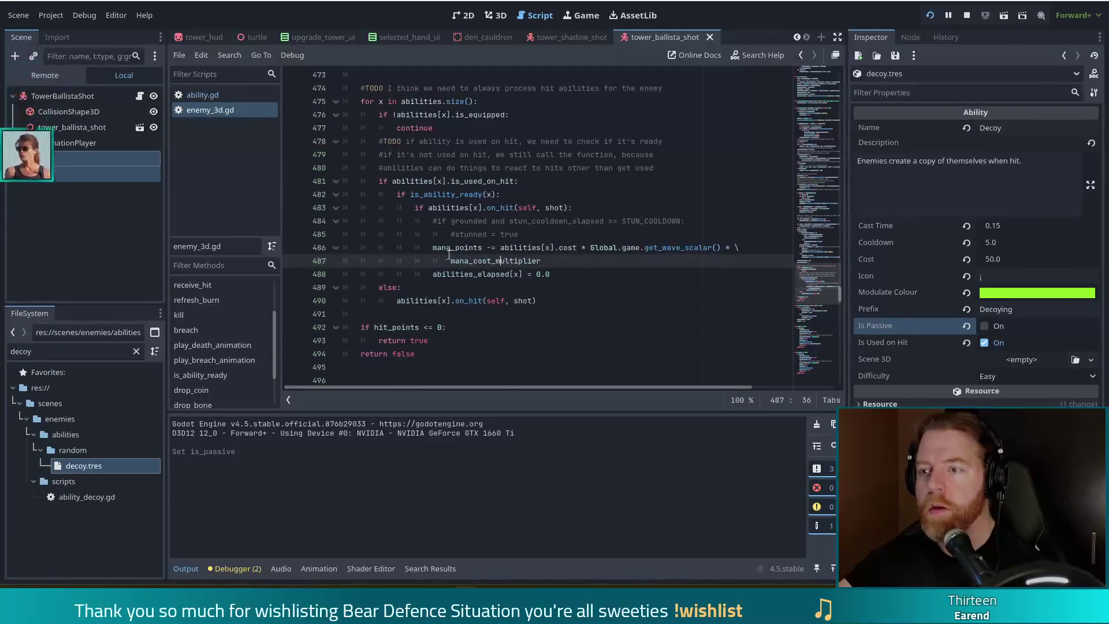
- Bring the imgflip 'Is This A Pigeon' browser window forward and centre it on screen
mouse_move(511, 260)
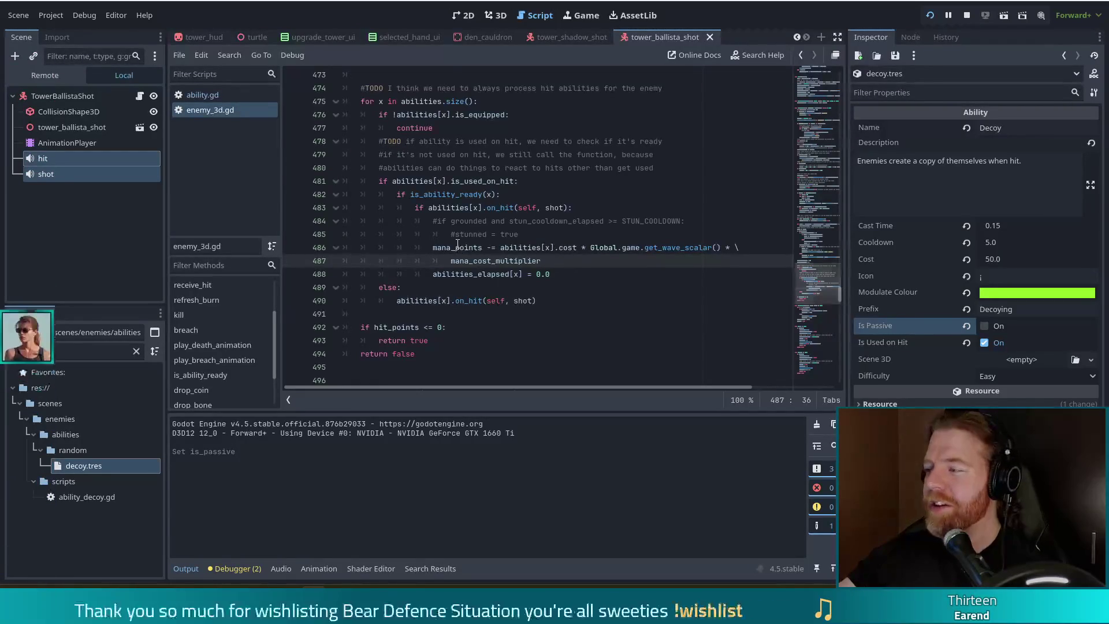
key("alt+Tab")
left_click_drag(822, 25, 543, 25)
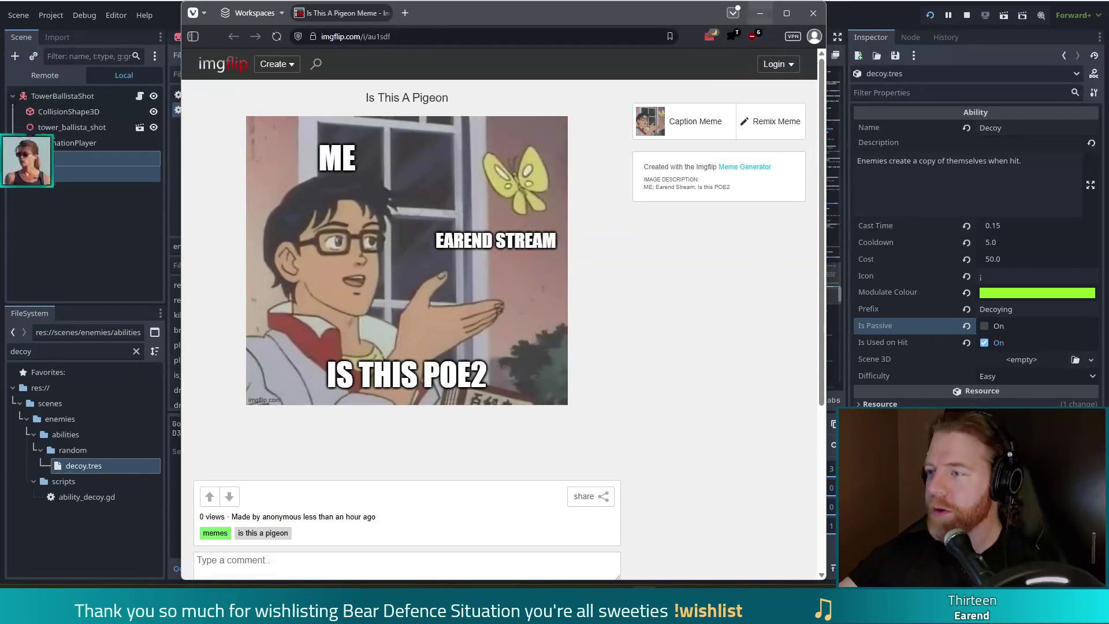
- Close the imgflip meme browser window to reveal enemy_3d.gd in the script editor
left_click(813, 13)
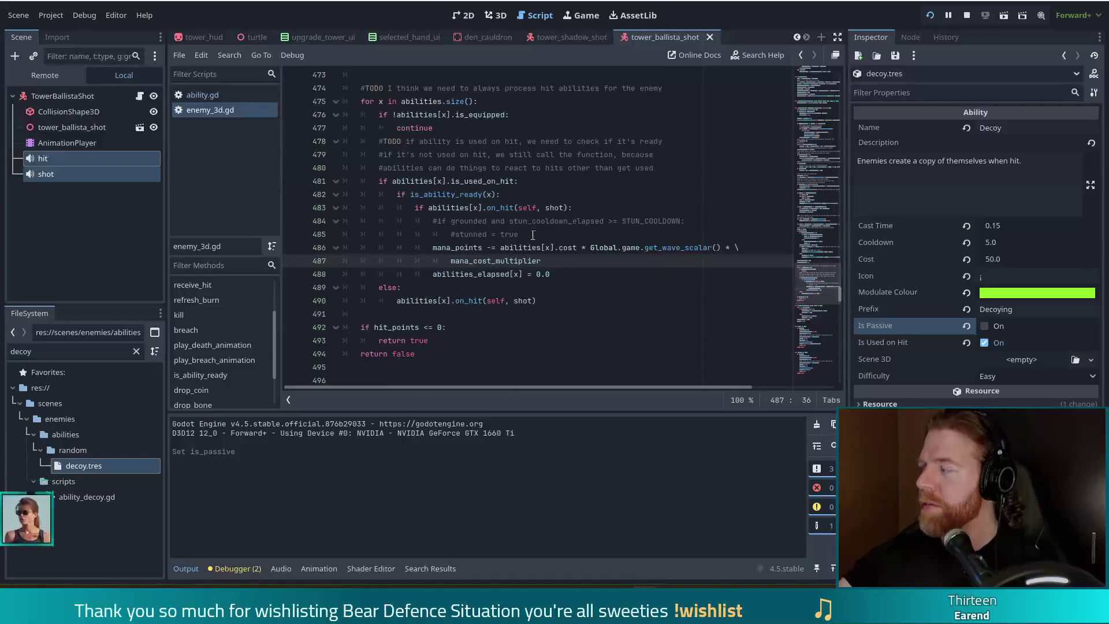
mouse_move(478, 243)
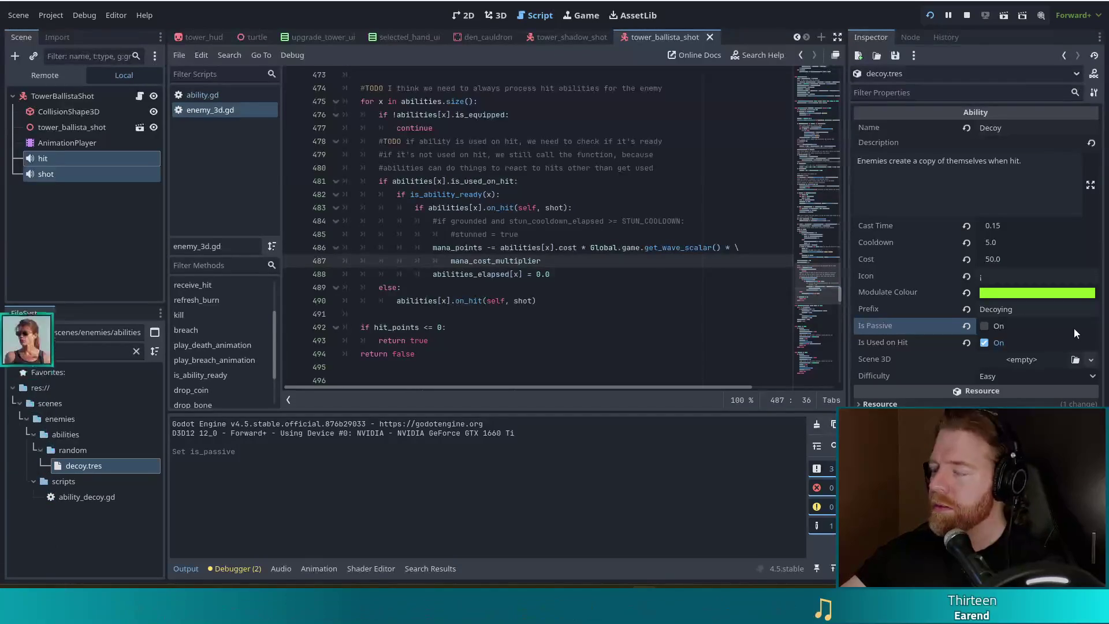
left_click(741, 301)
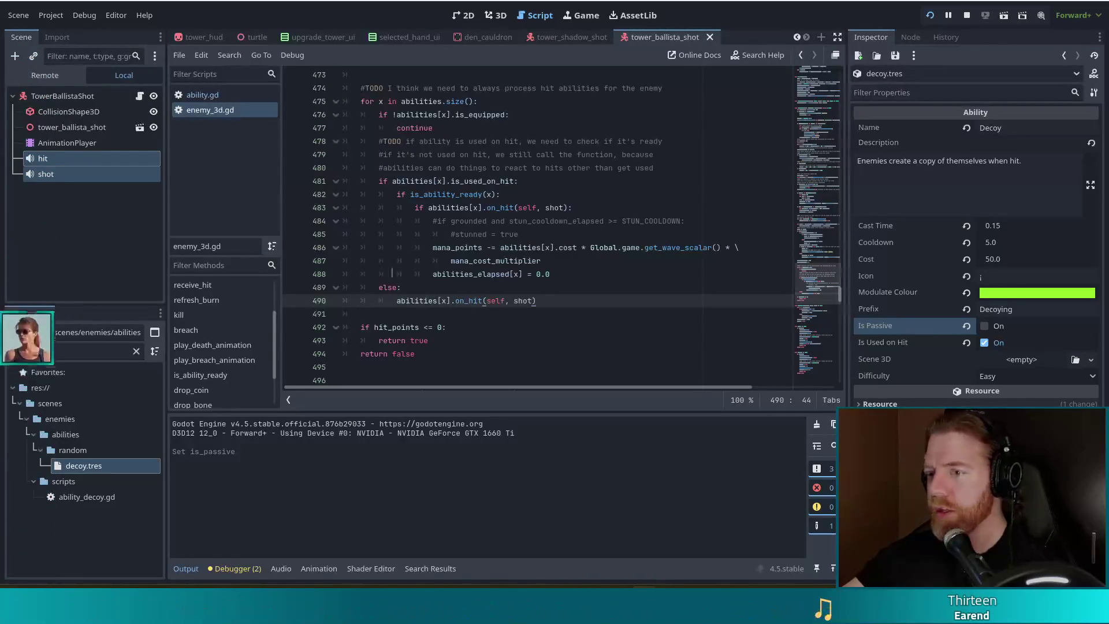
left_click(593, 246)
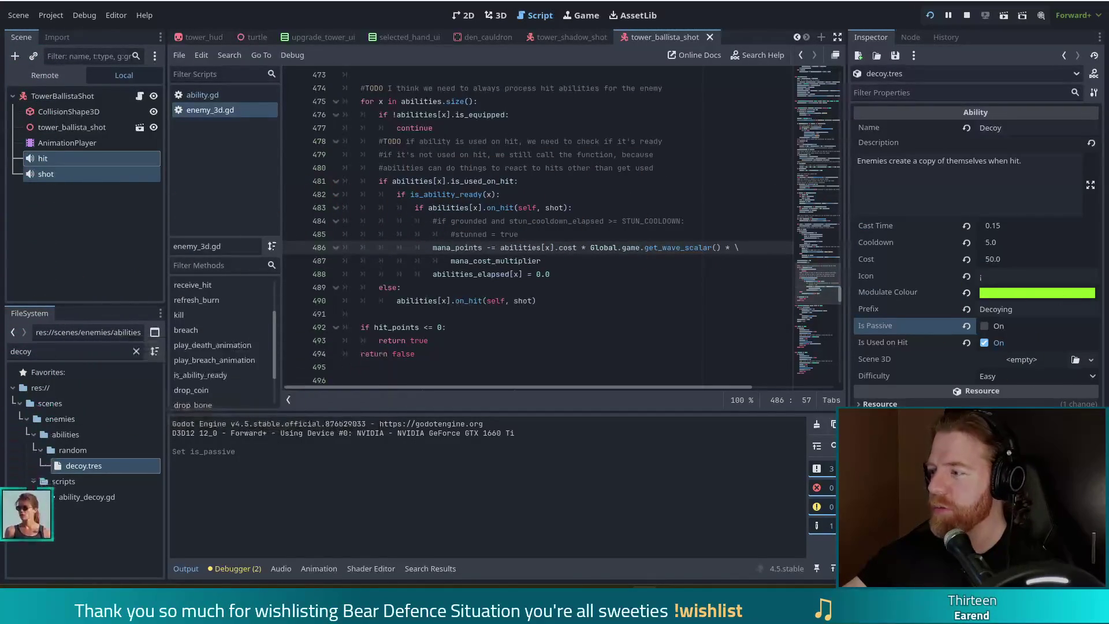
left_click(506, 301)
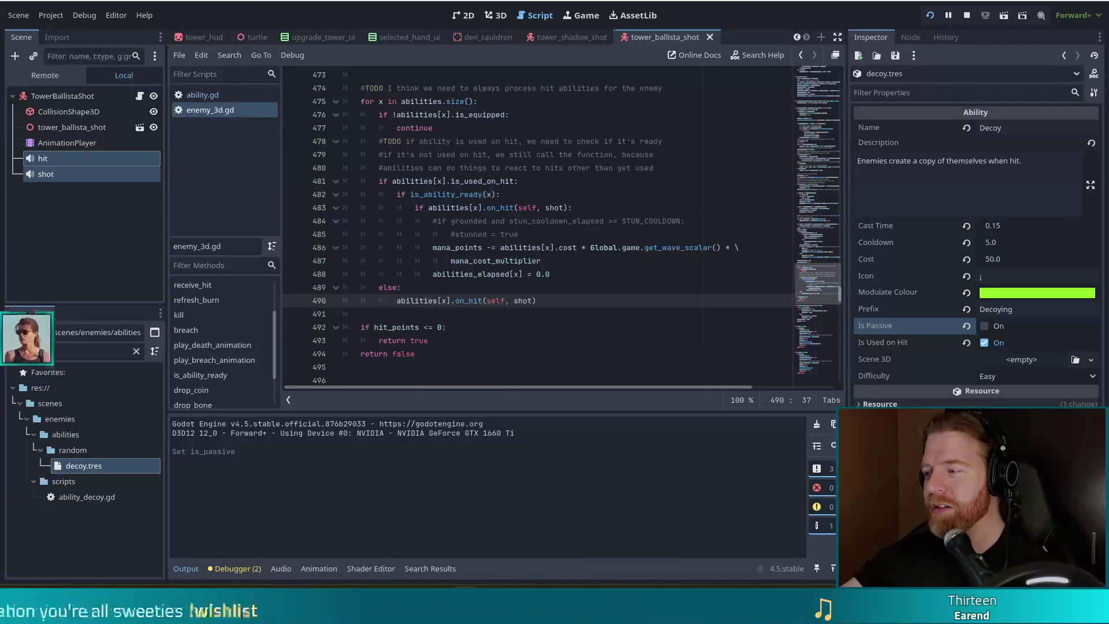
left_click(670, 256)
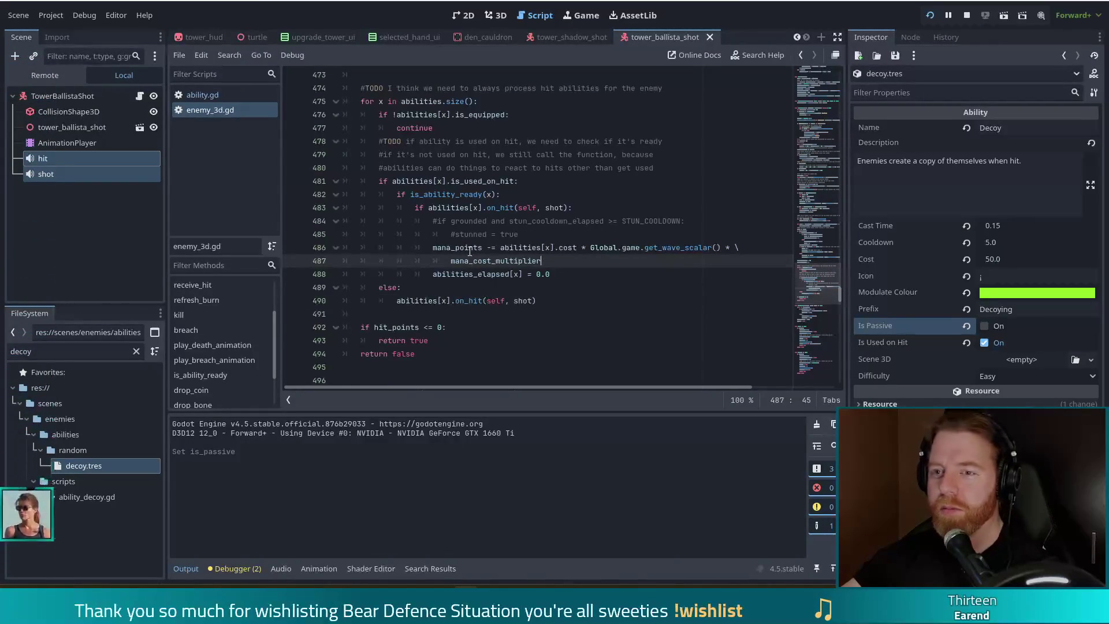
left_click(480, 197)
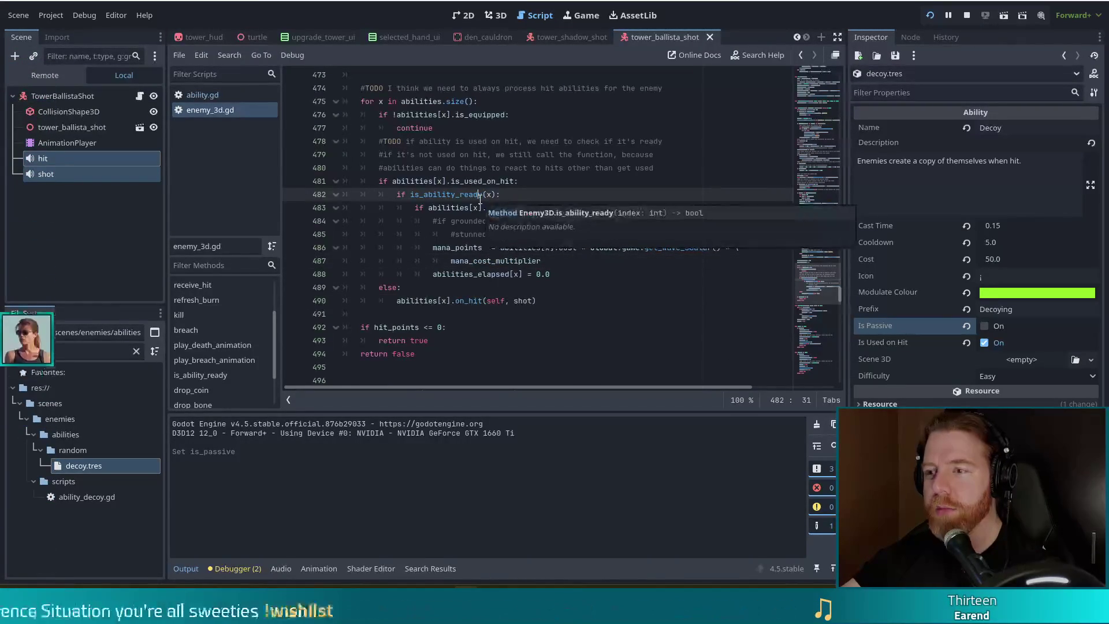
left_click(456, 196)
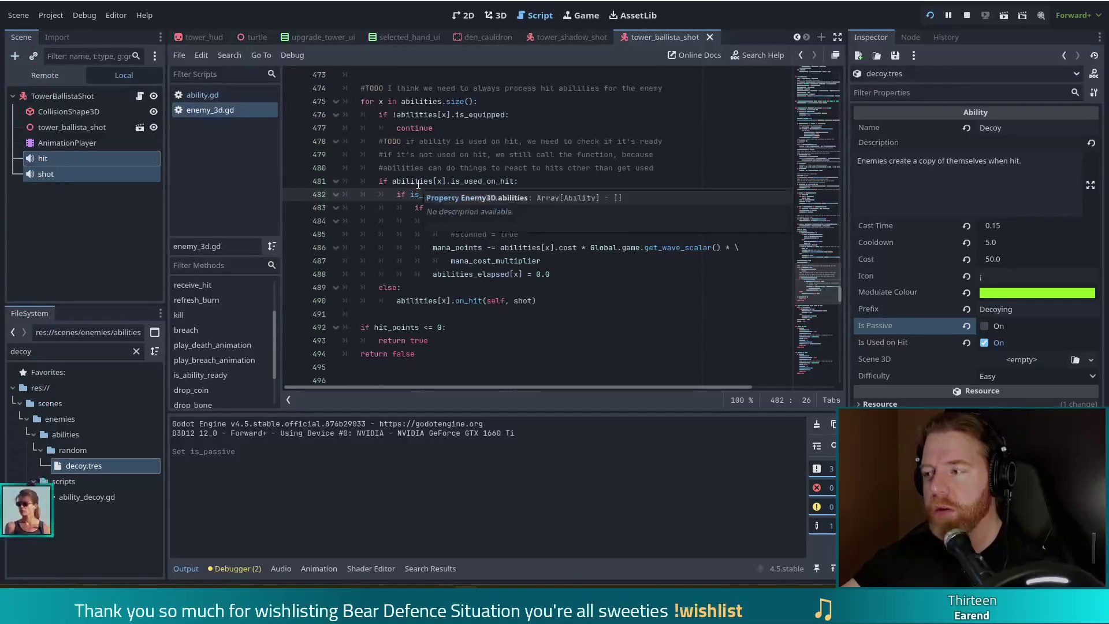
key("Left")
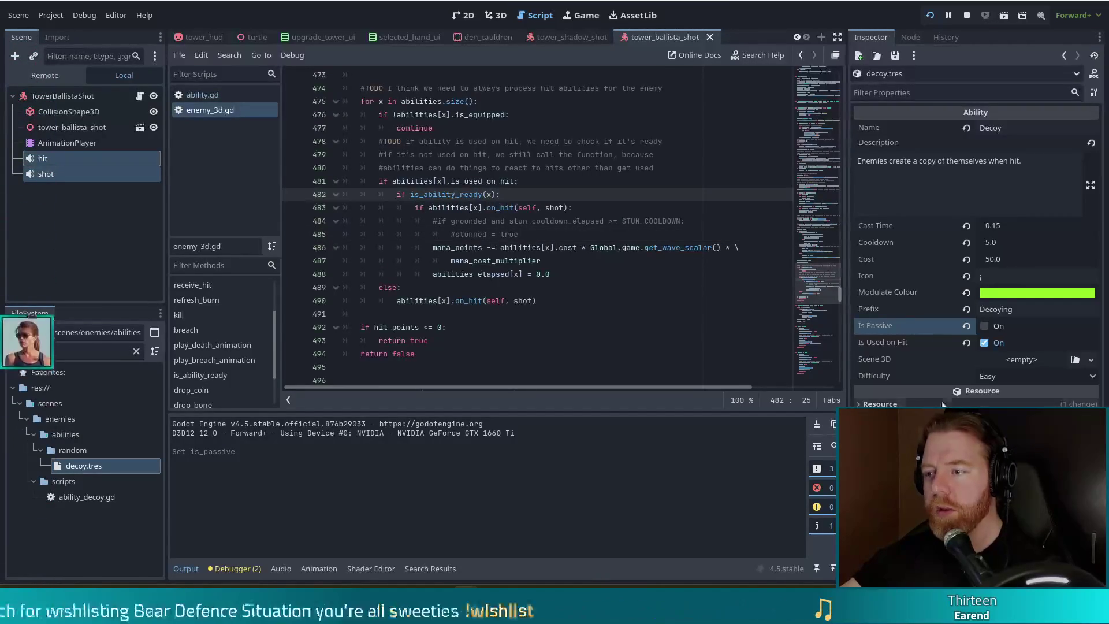